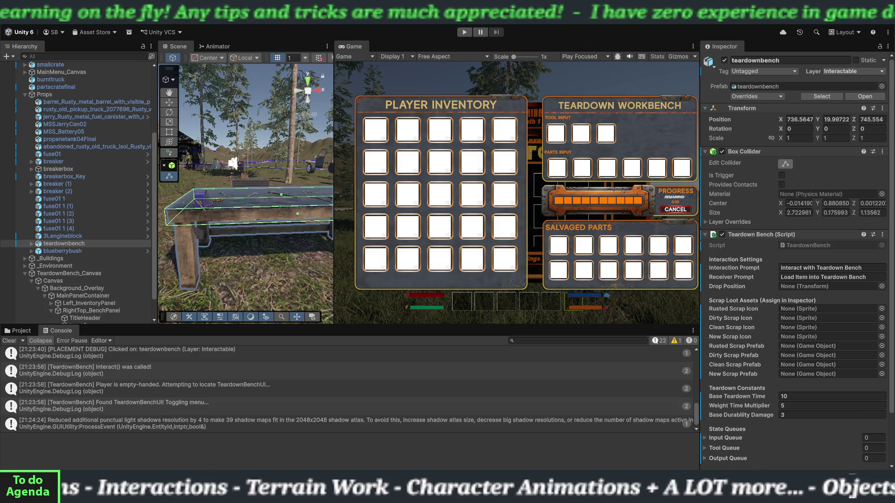
Drag the Scene/Game divider left to widen the Game view, then enter Play mode
drag(332, 102, 251, 102)
click(464, 33)
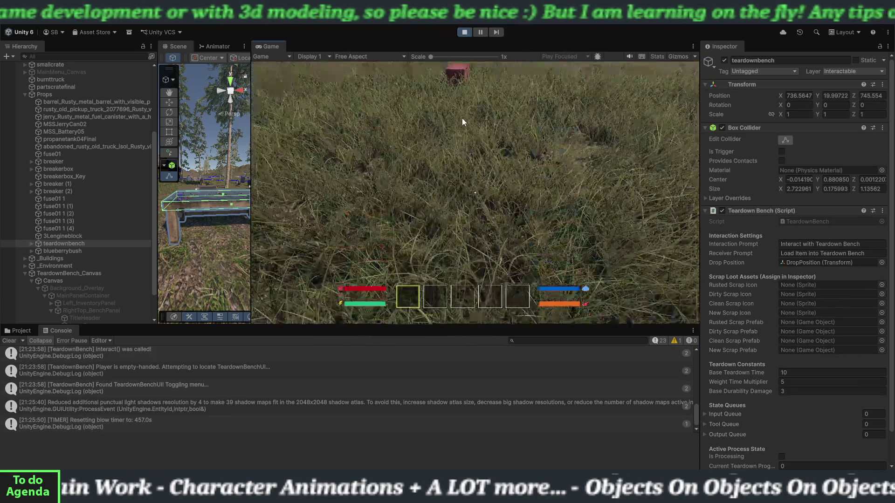
Walk up to the teardown bench, target it, and open then close its workbench menu
key(w)
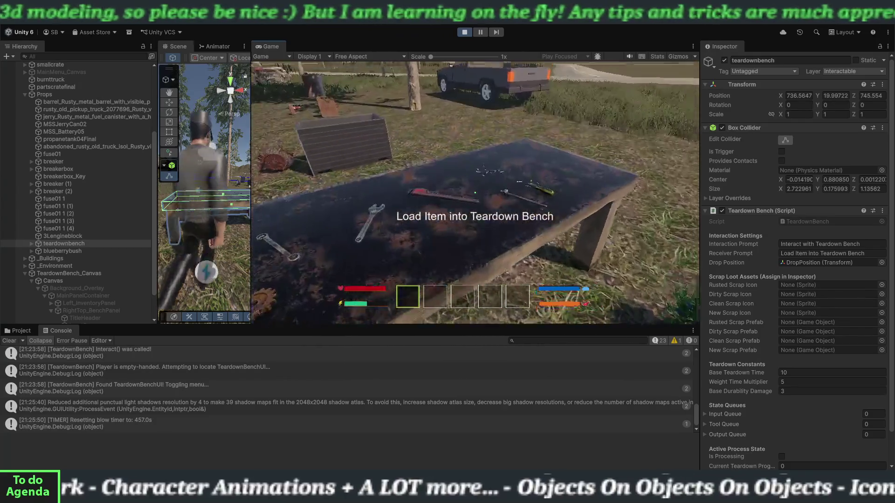
click(475, 193)
key(e)
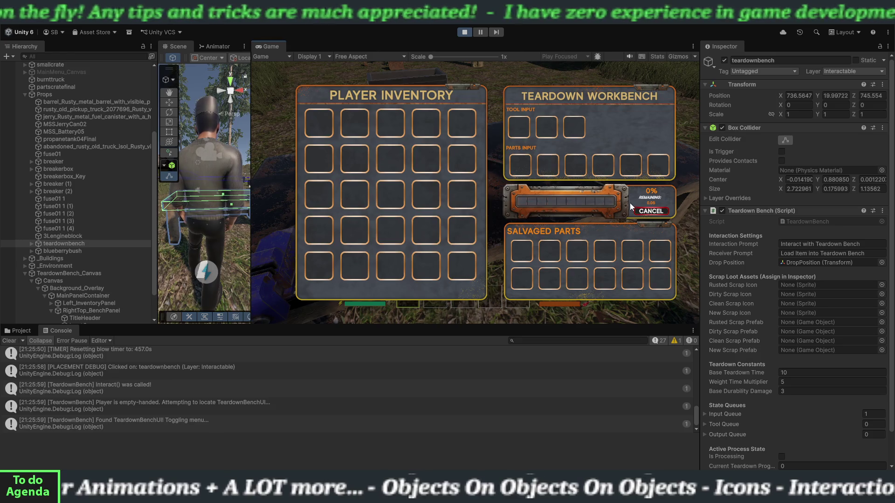
key(Escape)
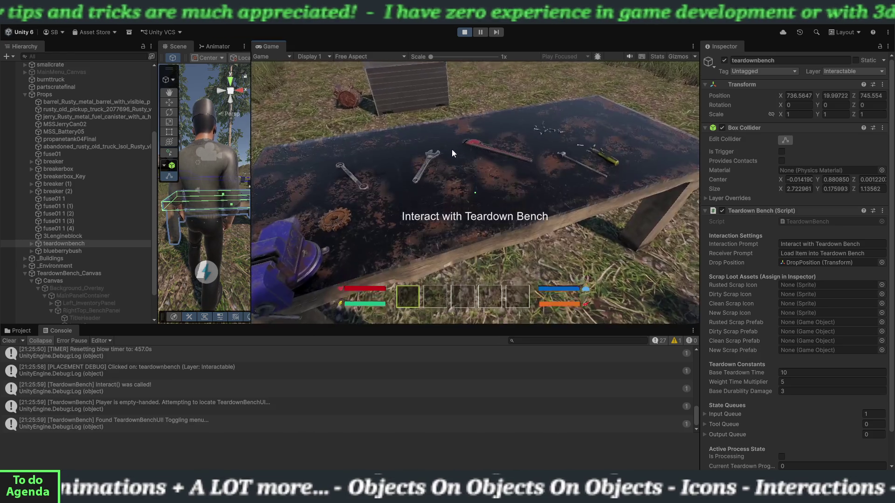
Toggle the Teardown Workbench menu open and closed four more times, ending closed
key(e)
key(Escape)
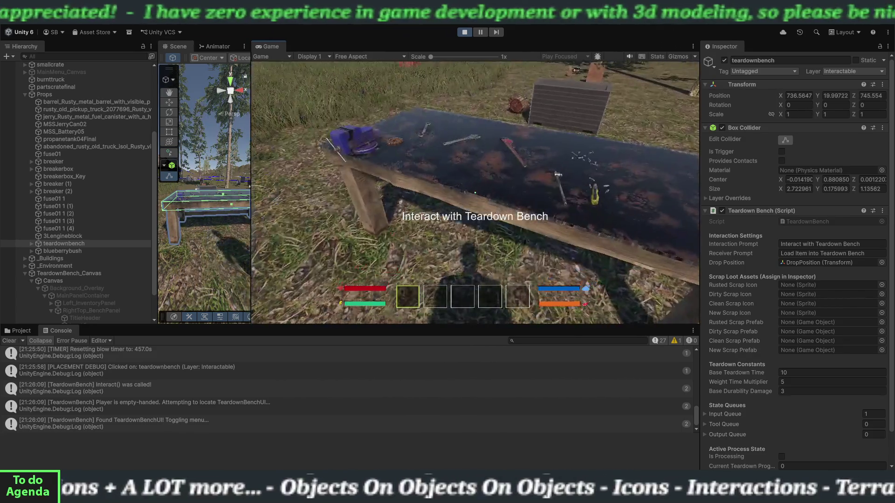
key(e)
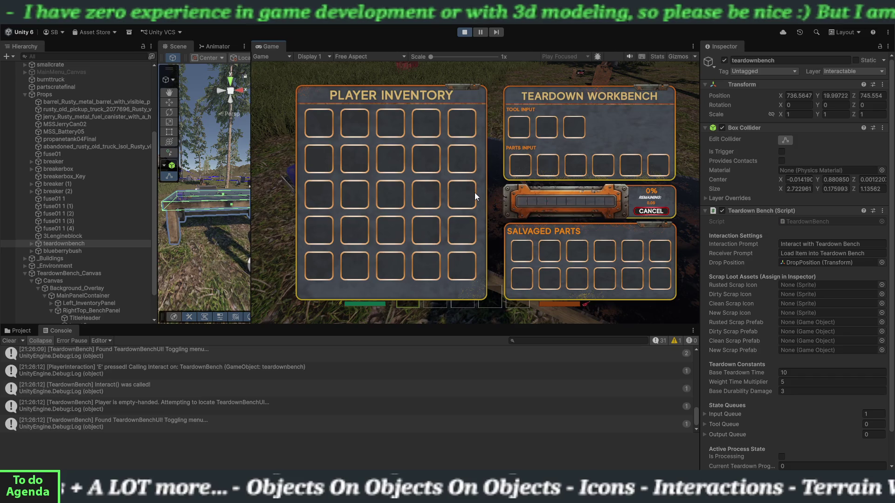
key(Escape)
key(e)
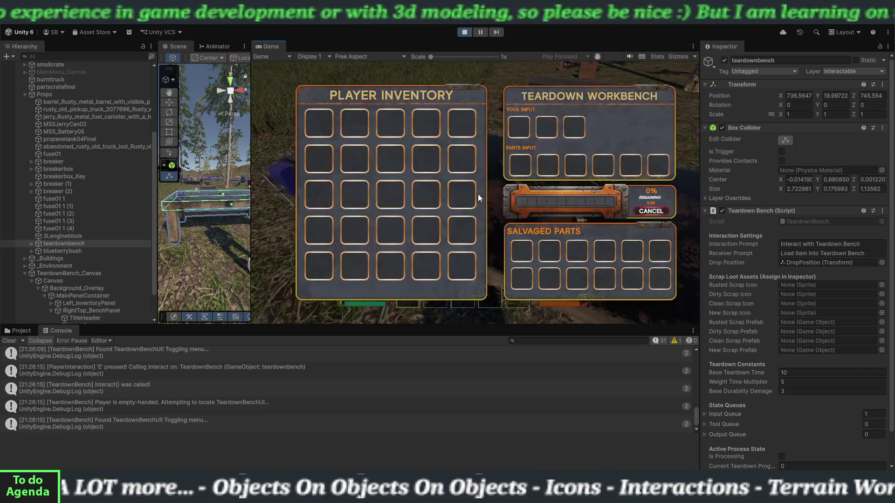
key(Escape)
key(e)
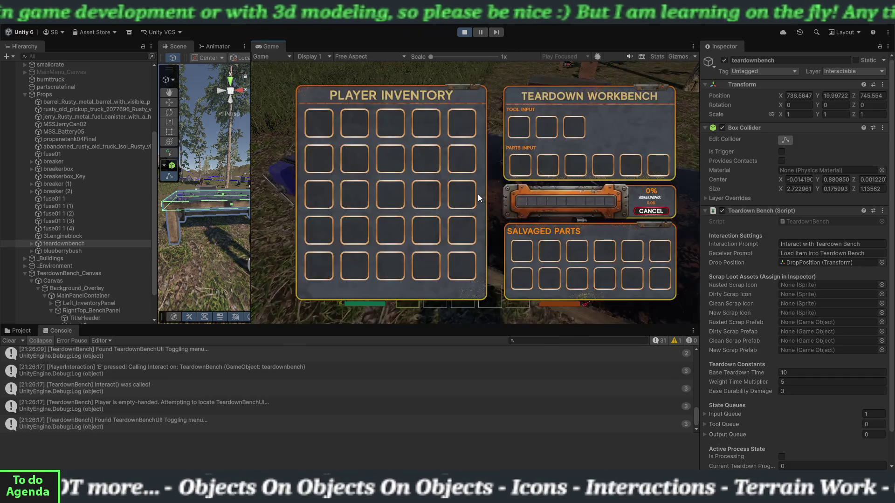
key(Escape)
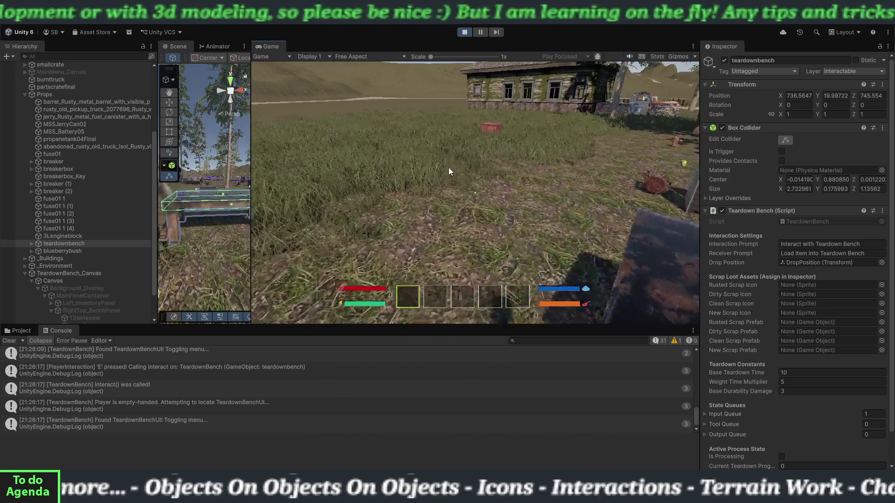
Pick up the 3L Engine Block and set it down on the teardown bench
mouse_move(717, 214)
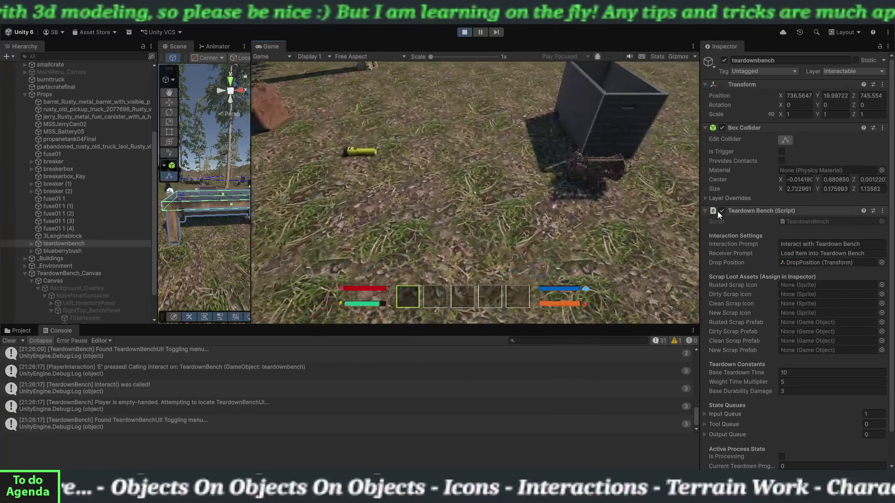
mouse_move(756, 233)
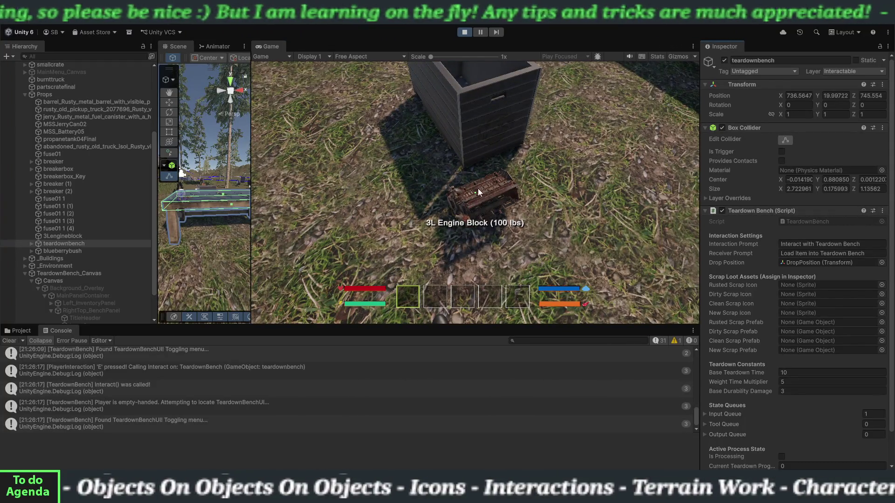
key(e)
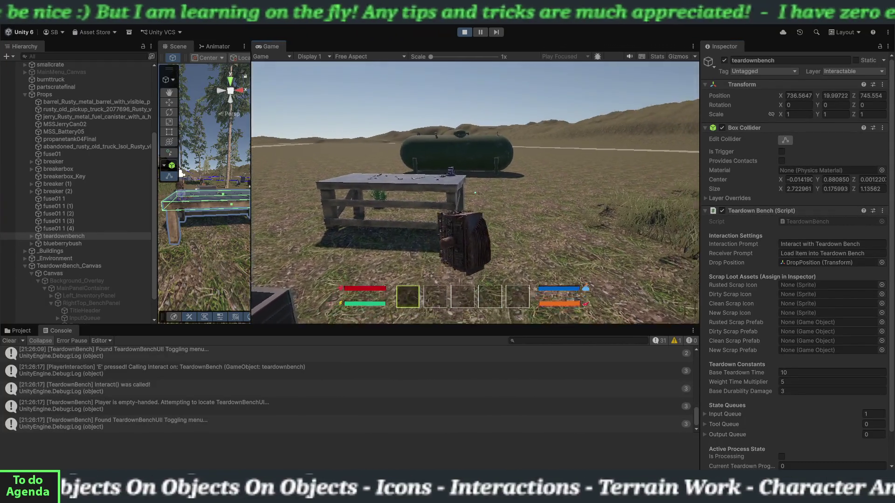
mouse_move(181, 173)
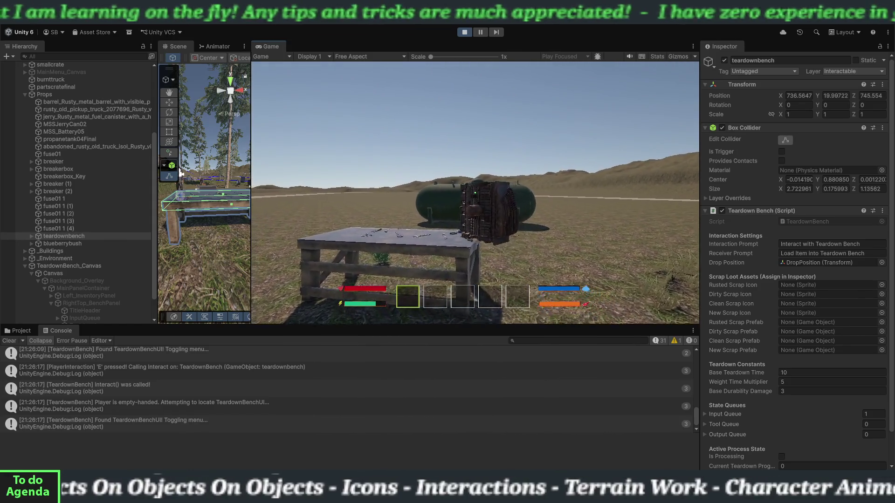
key(w)
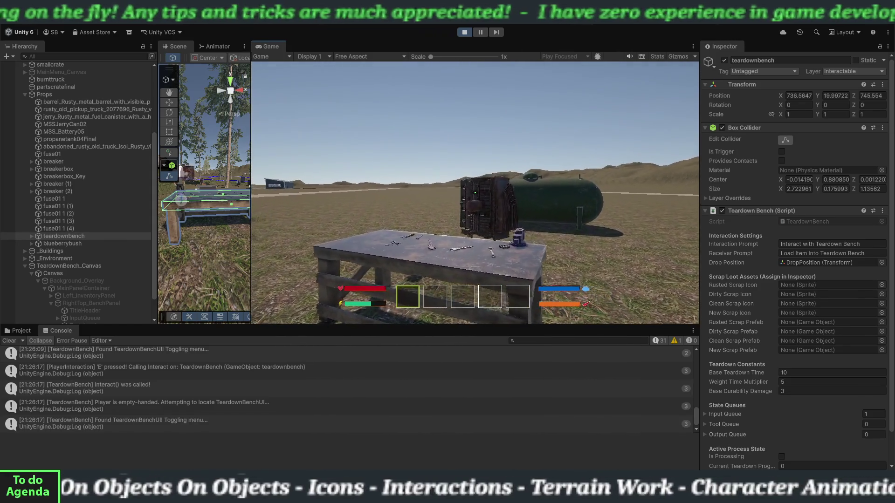
key(w)
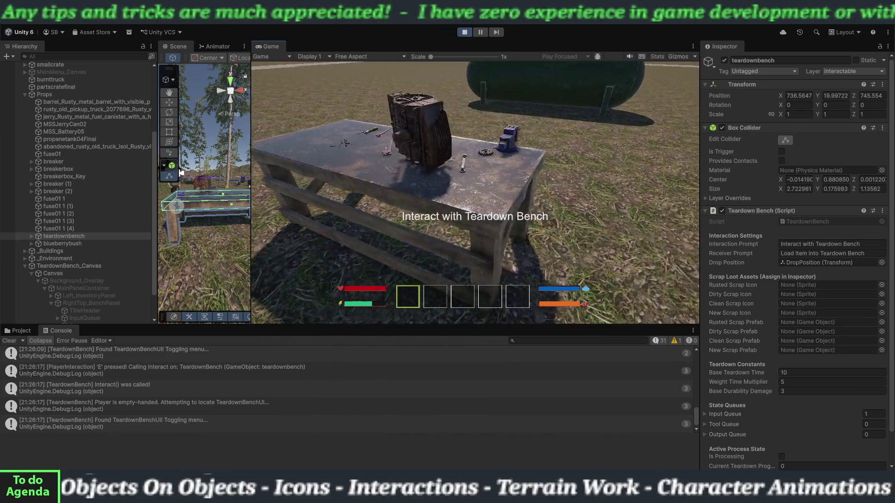
key(d)
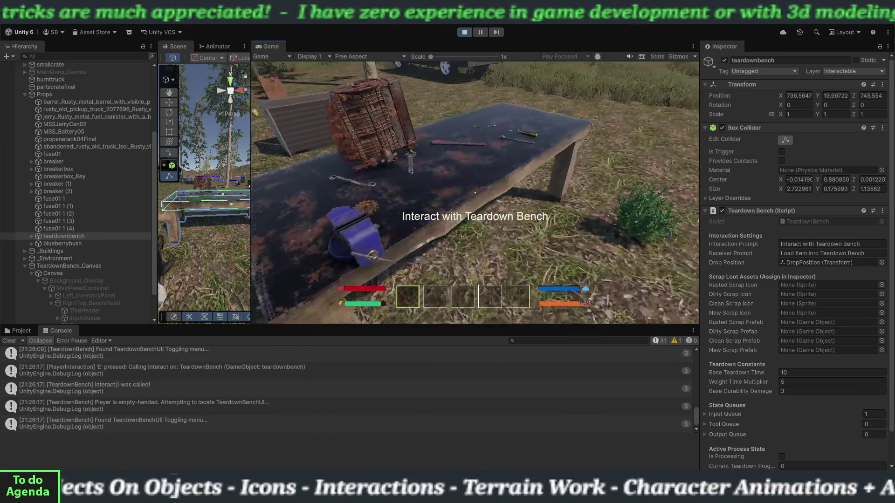
Open and close the workbench menu, circle the bench, then open and close it again
key(e)
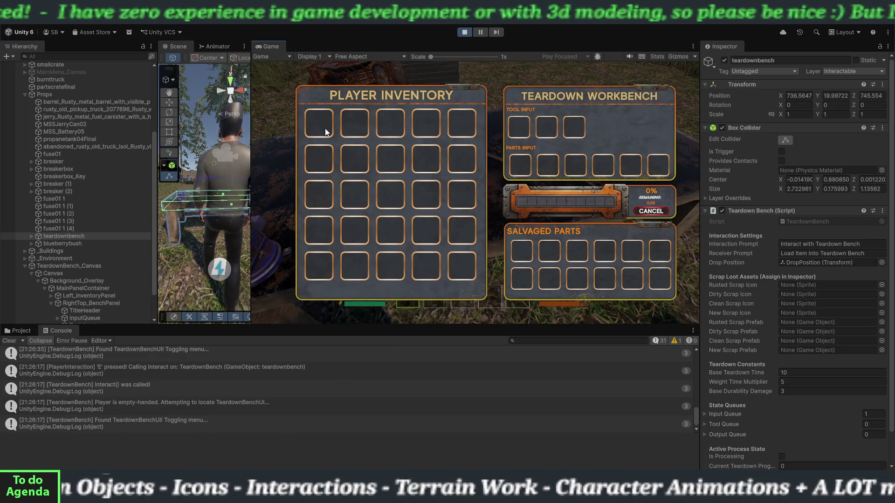
key(e)
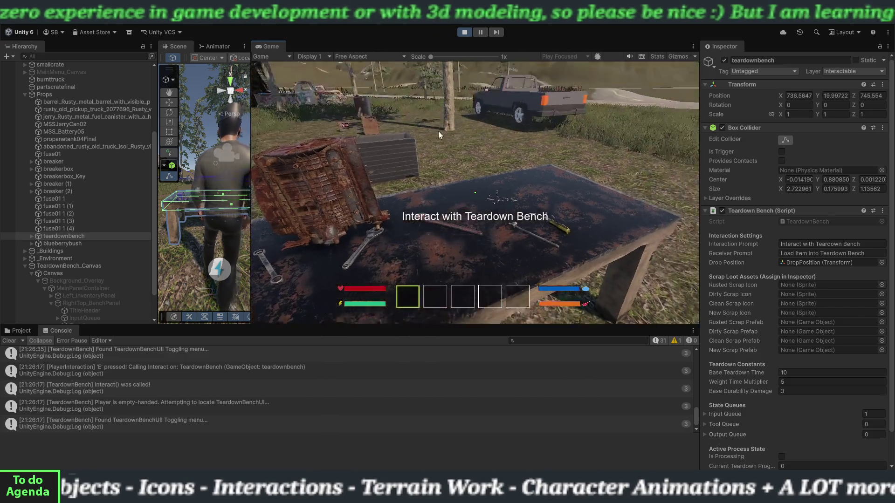
key(s)
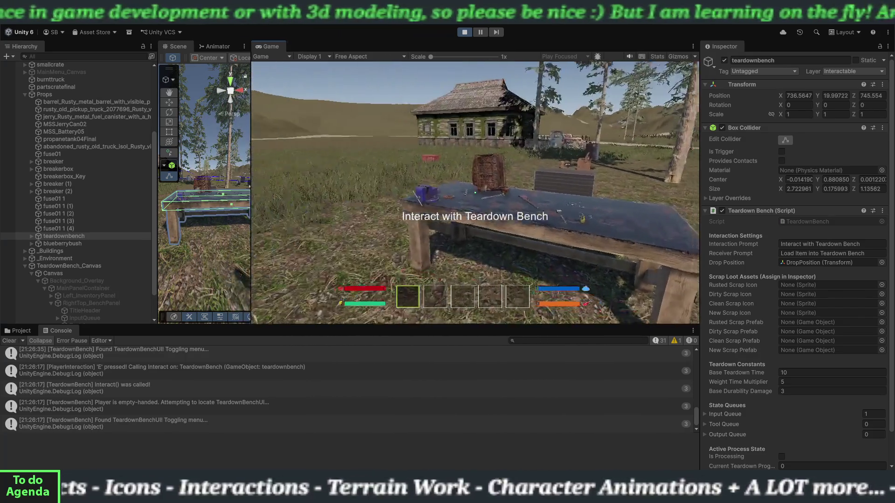
key(w)
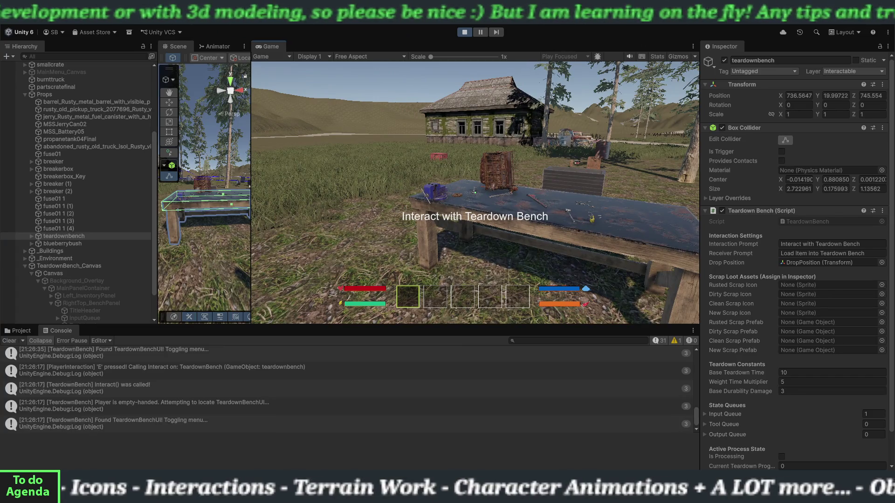
key(d)
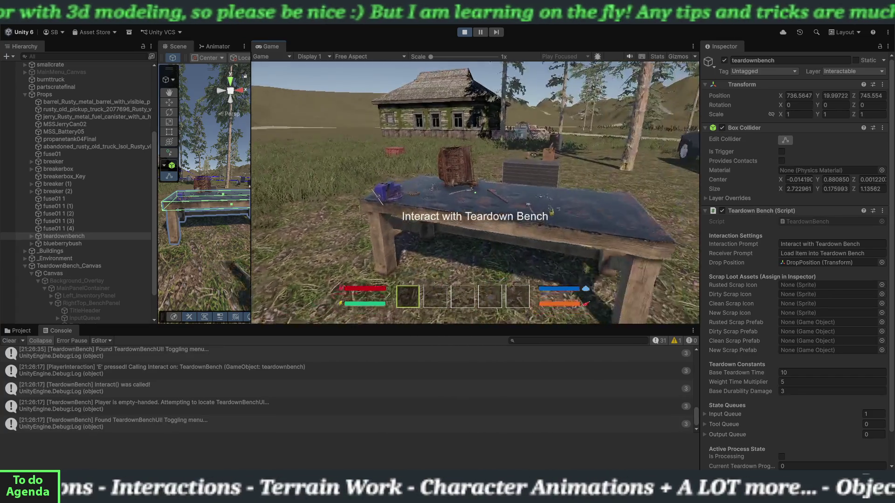
key(e)
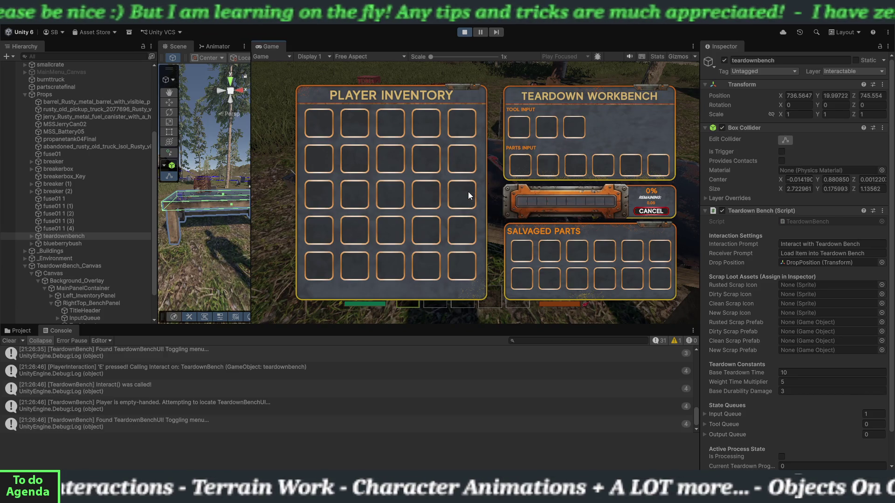
key(Escape)
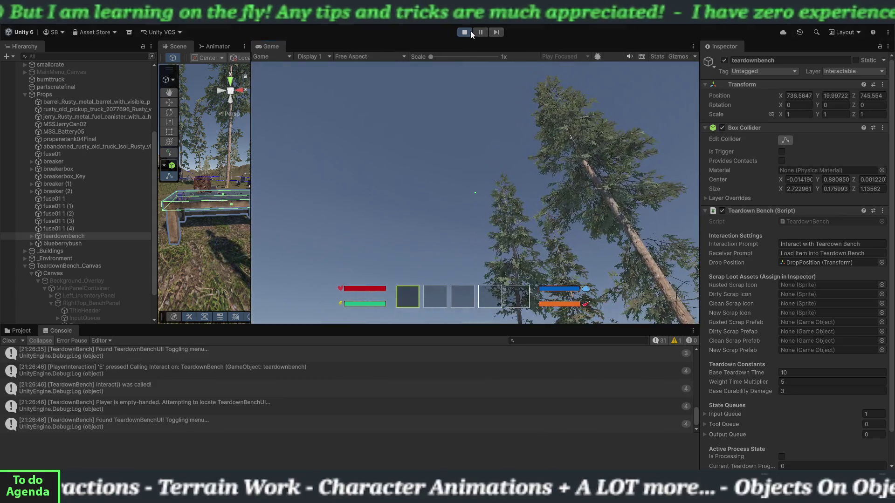
Stop play mode, widen the Scene view, clear the console and show the Project folders
click(470, 31)
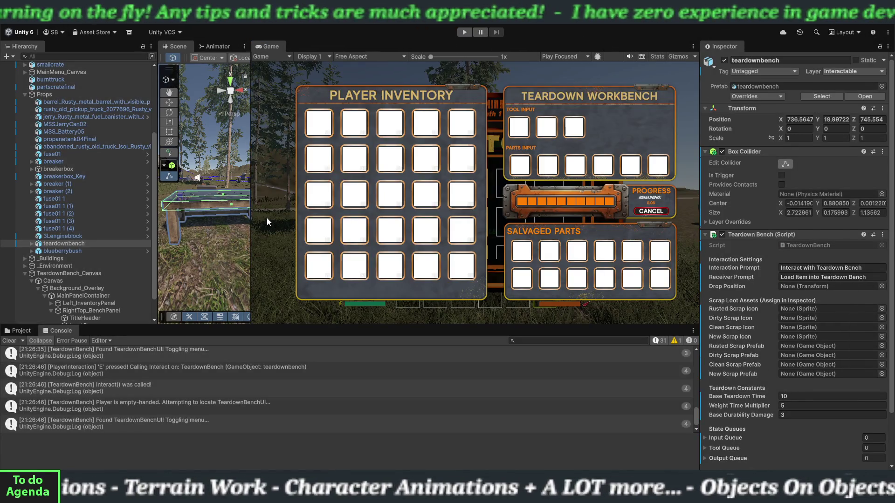
drag(252, 217, 503, 218)
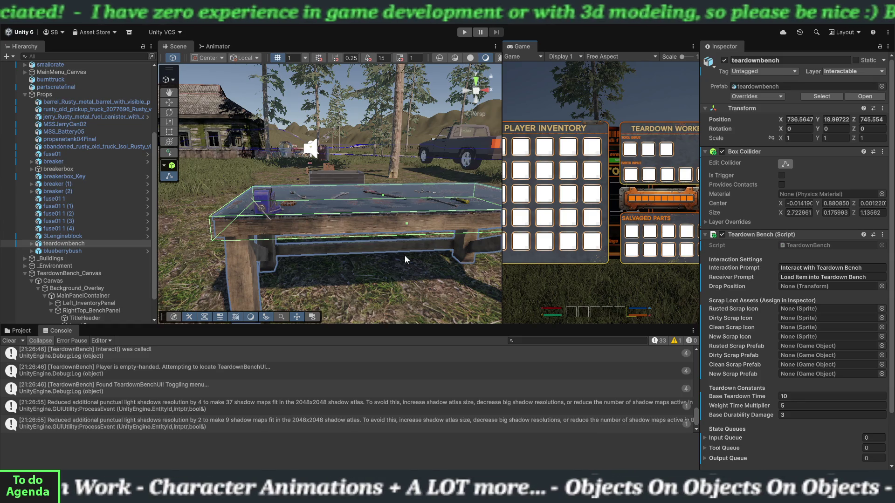
click(9, 340)
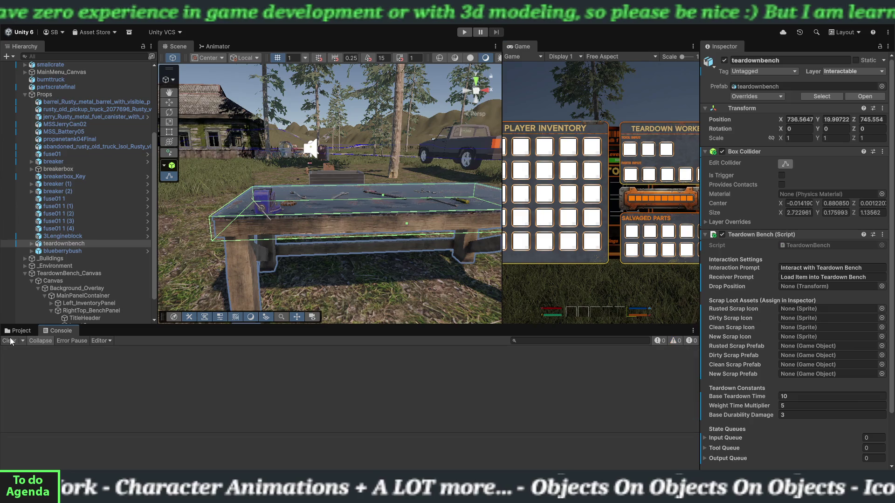
click(18, 330)
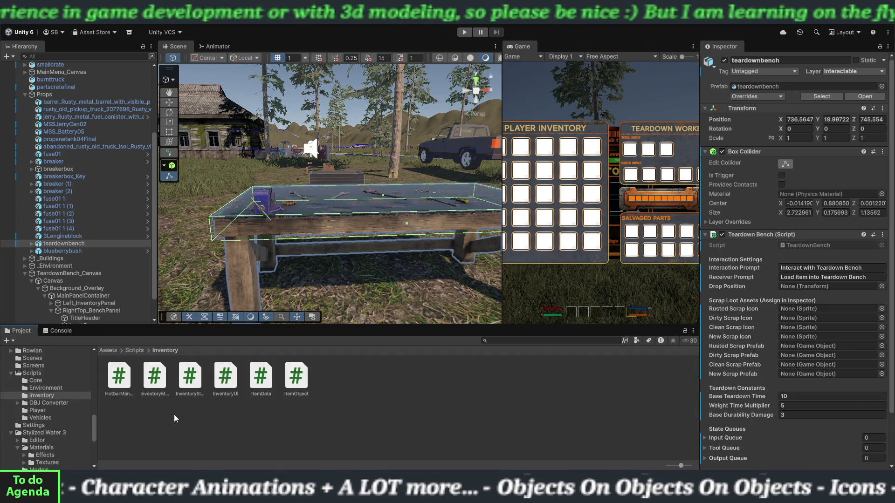
Collapse the Rocks asset folder and scroll the folder tree up to Props
scroll(58, 410, up, 4)
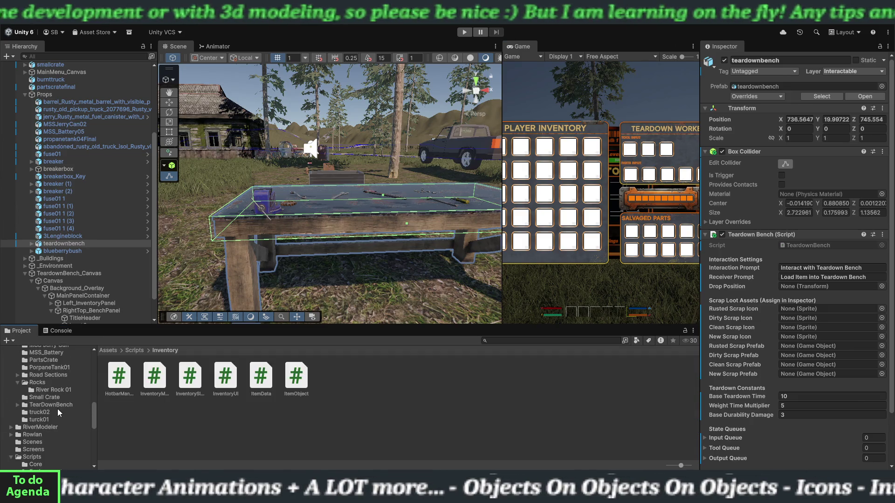
scroll(58, 410, up, 1)
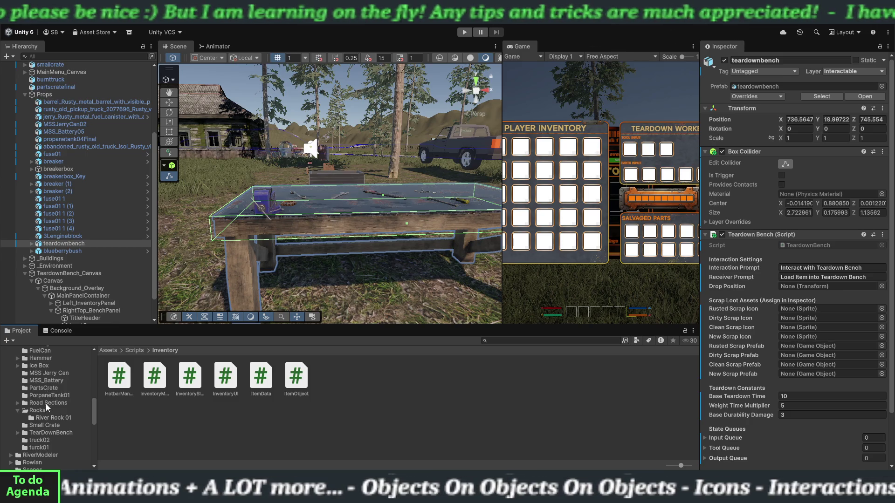
scroll(46, 404, up, 2)
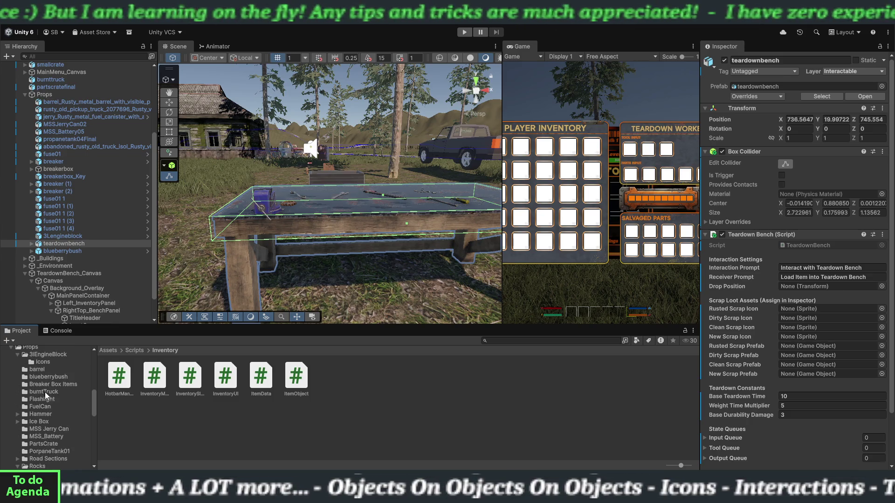
scroll(42, 391, down, 2)
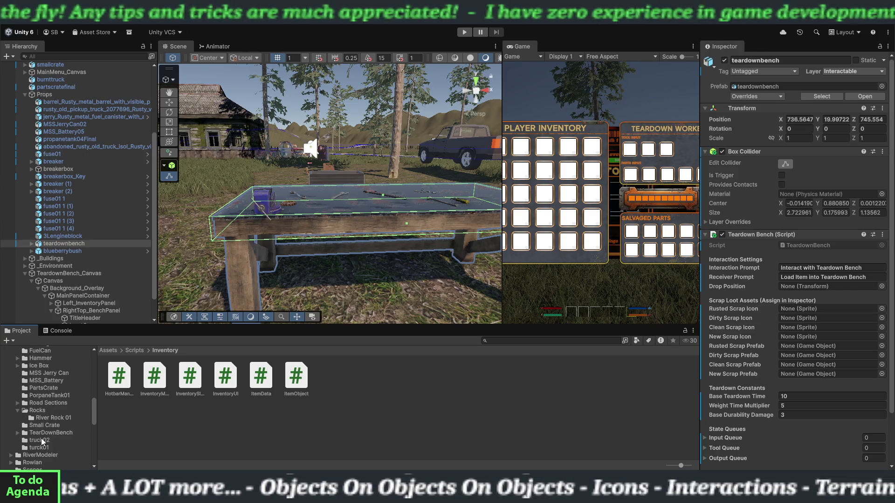
click(17, 410)
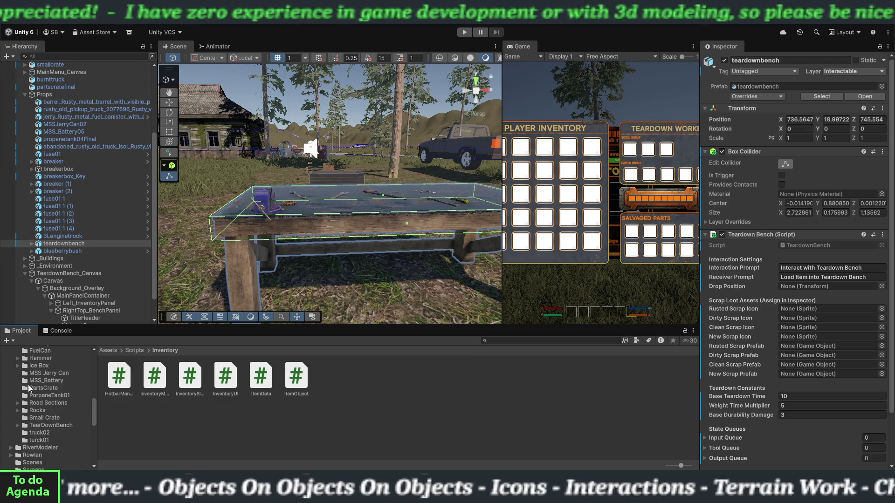
scroll(28, 387, up, 3)
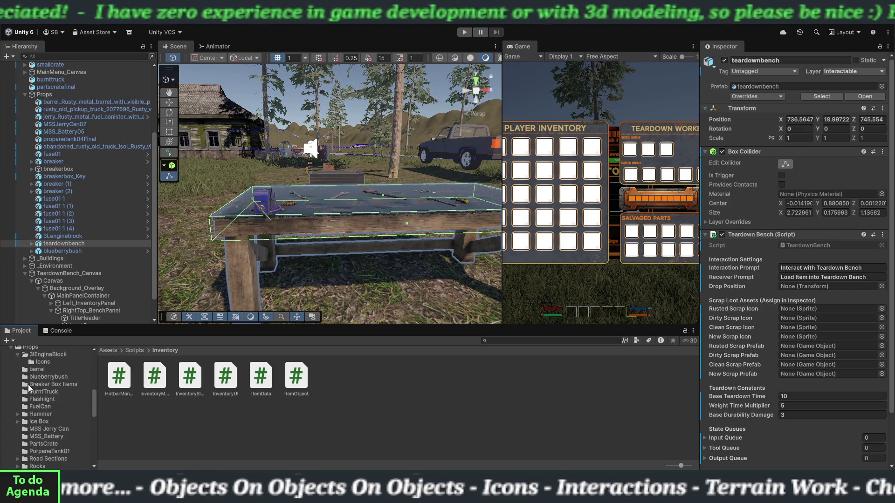
Open the 3lEngineBlock prop folder and pan the Scene view past the workbench
click(49, 355)
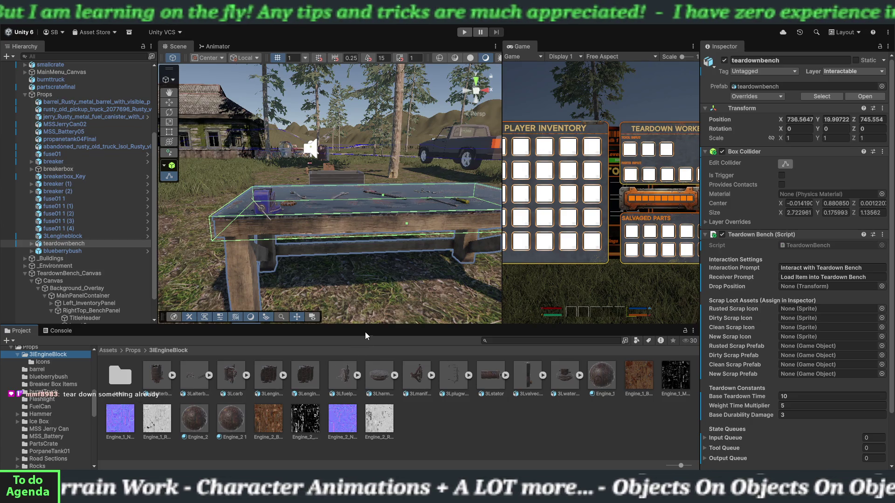
drag(357, 279, 470, 284)
drag(316, 277, 346, 293)
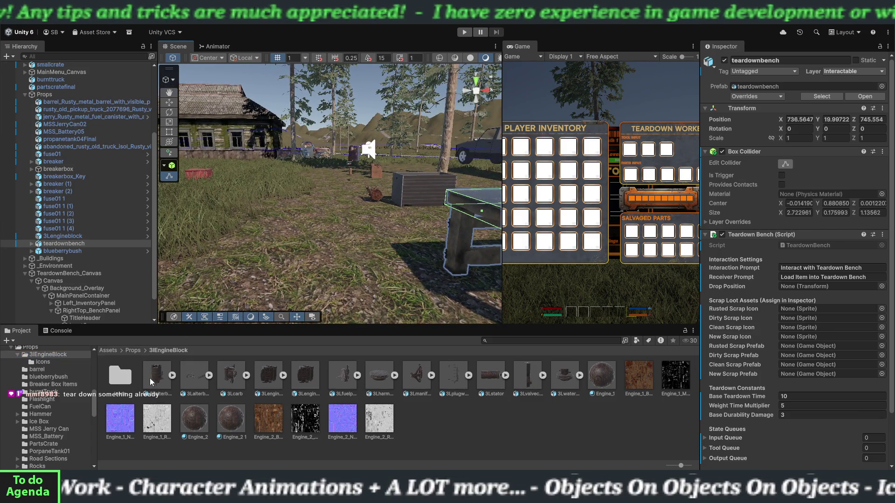
Collapse Props and TeardownBench_Canvas in the Hierarchy, then drop the alternator into the scene
click(24, 95)
click(24, 222)
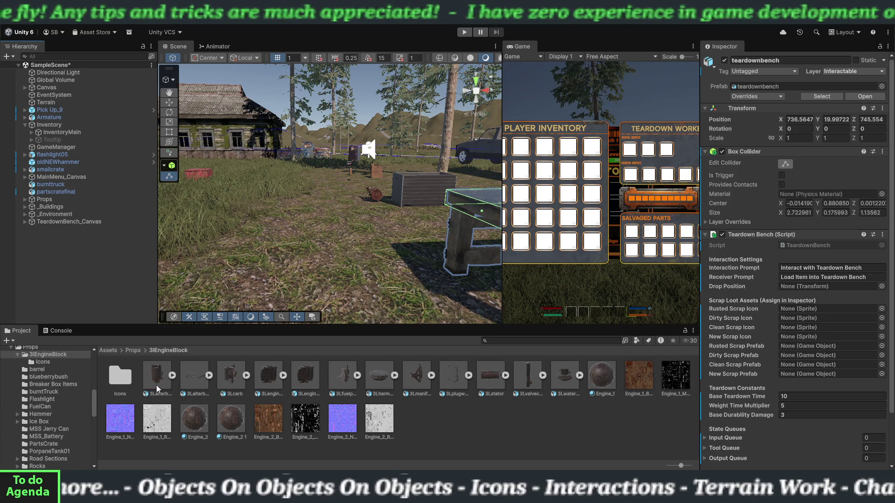
mouse_move(332, 279)
mouse_down()
mouse_move(359, 275)
mouse_move(343, 268)
mouse_up()
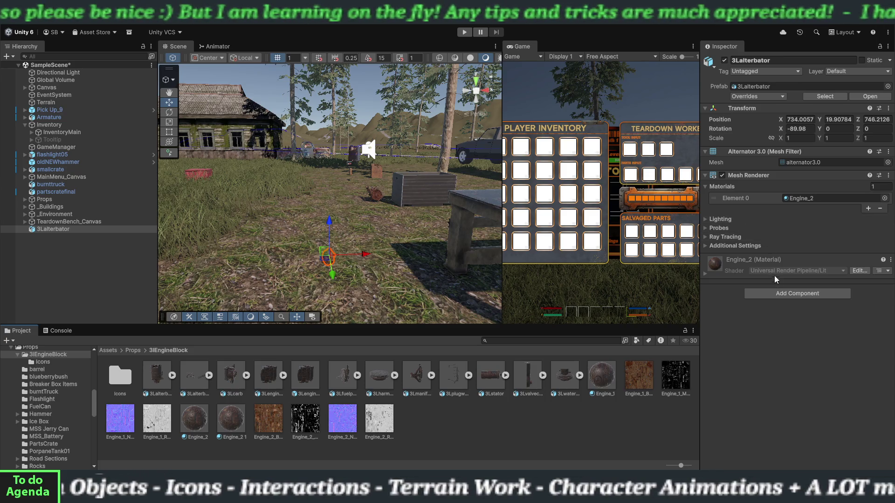
Add a Box Collider to the 3Lalterbator through an Add Component search for 'bo'
click(782, 294)
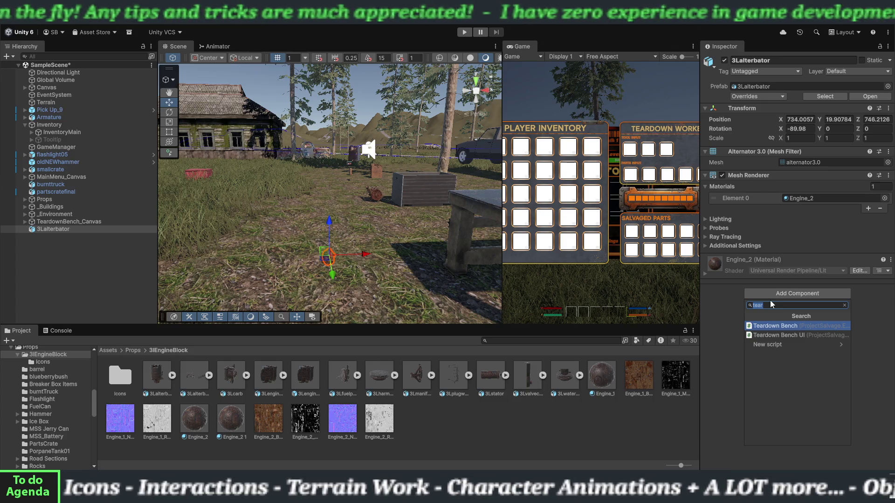
text(bo)
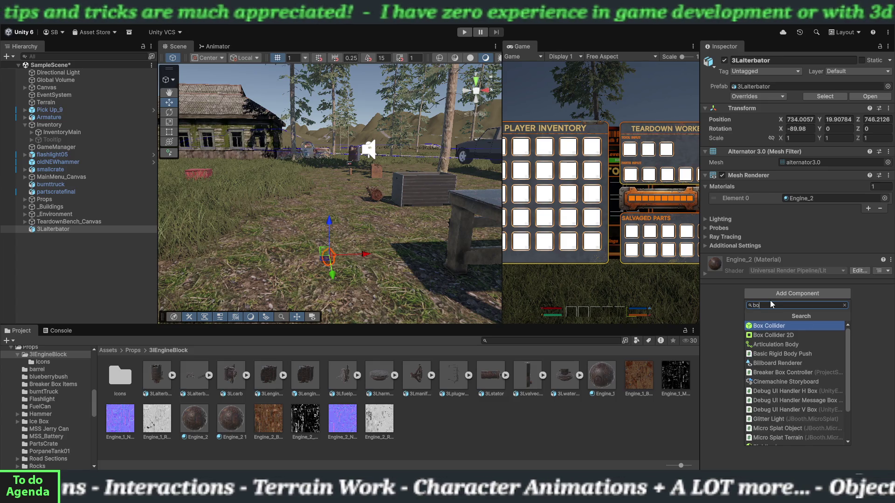
click(781, 329)
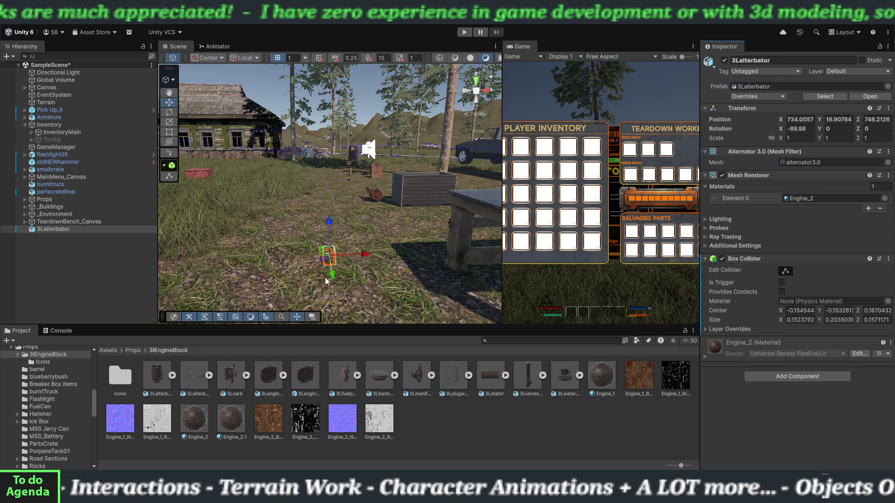
scroll(325, 277, up, 2)
Frame the 3Lalterbator close up in the Scene view and search Add Component for 'bori'
key(f)
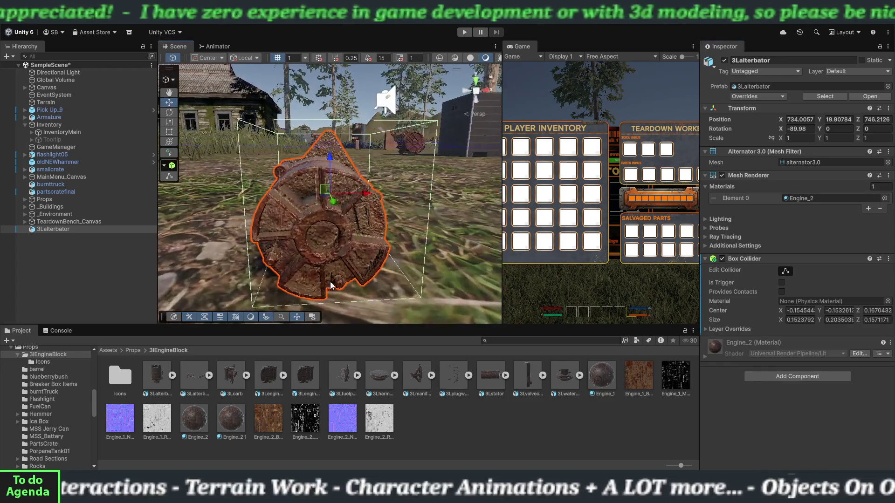
mouse_move(403, 271)
mouse_down()
mouse_move(410, 275)
mouse_move(382, 260)
mouse_move(448, 249)
mouse_move(376, 156)
mouse_move(299, 206)
mouse_move(302, 238)
mouse_move(316, 205)
mouse_move(296, 208)
mouse_move(296, 140)
mouse_move(200, 144)
mouse_move(183, 112)
mouse_move(222, 208)
mouse_move(247, 200)
mouse_move(371, 212)
mouse_move(313, 194)
mouse_move(290, 208)
mouse_move(451, 214)
mouse_move(410, 230)
mouse_move(351, 225)
mouse_move(195, 190)
mouse_move(245, 237)
mouse_up()
scroll(245, 239, down, 2)
drag(289, 256, 265, 211)
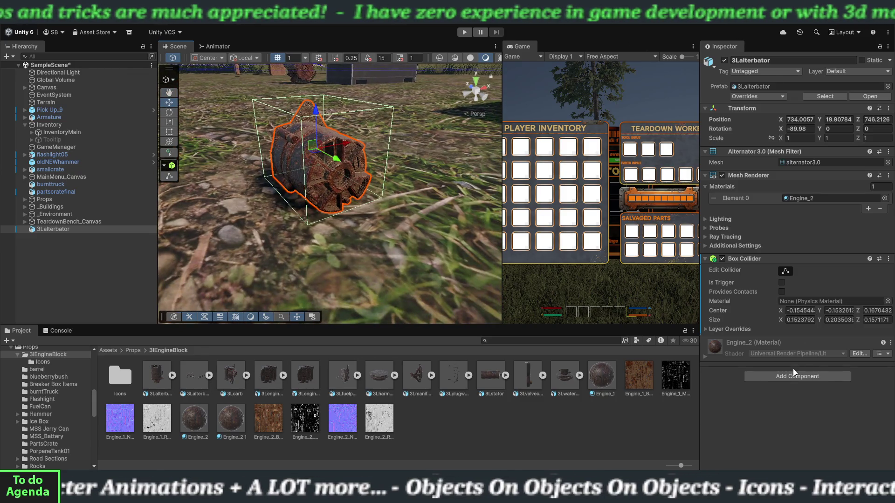
click(793, 376)
text(bo)
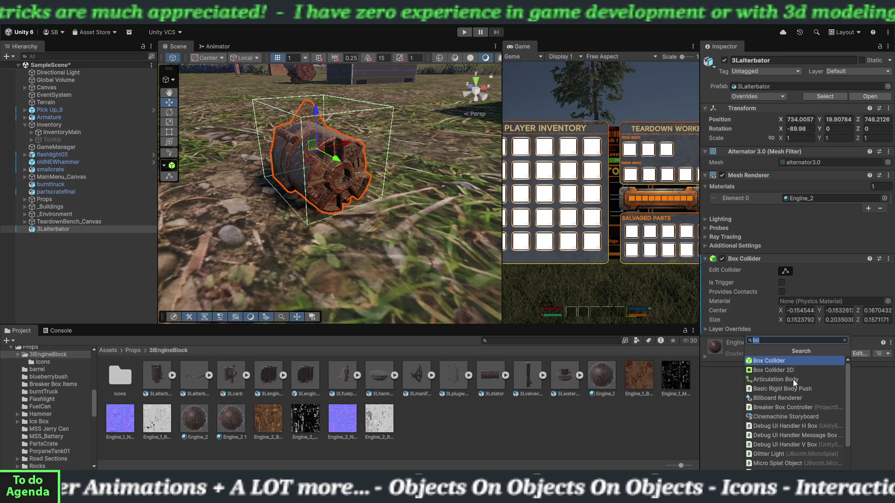
text(ri)
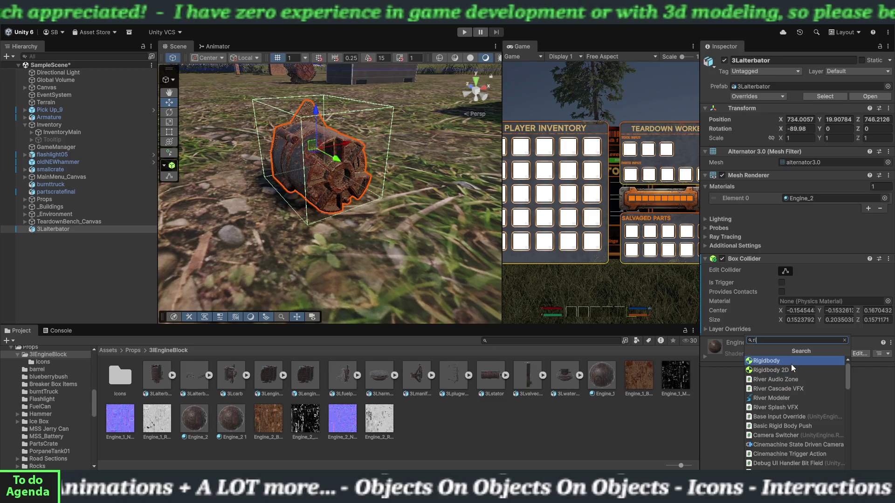
Add a Rigidbody with mass 15 and Continuous collision detection, then collapse it
click(791, 364)
click(706, 341)
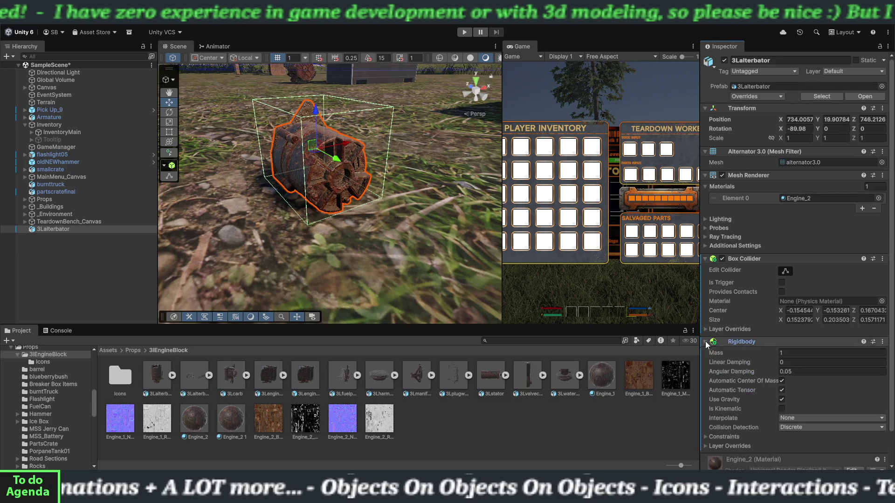
click(706, 259)
text(5)
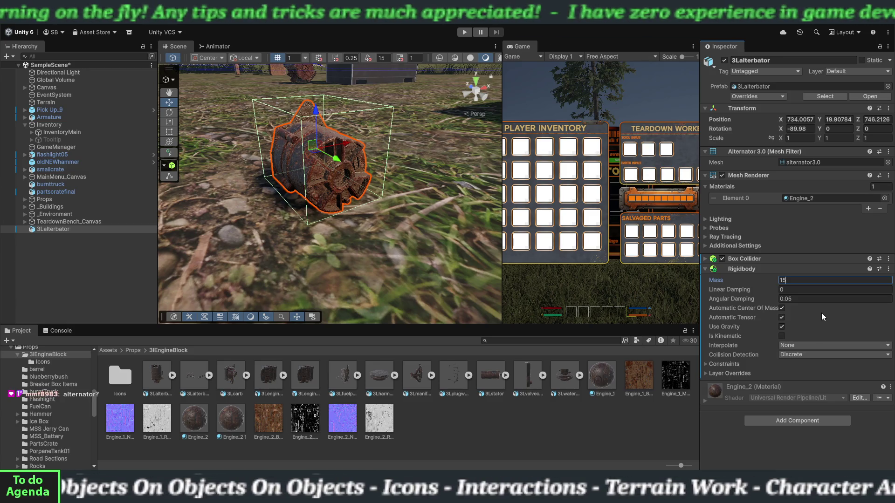
click(795, 356)
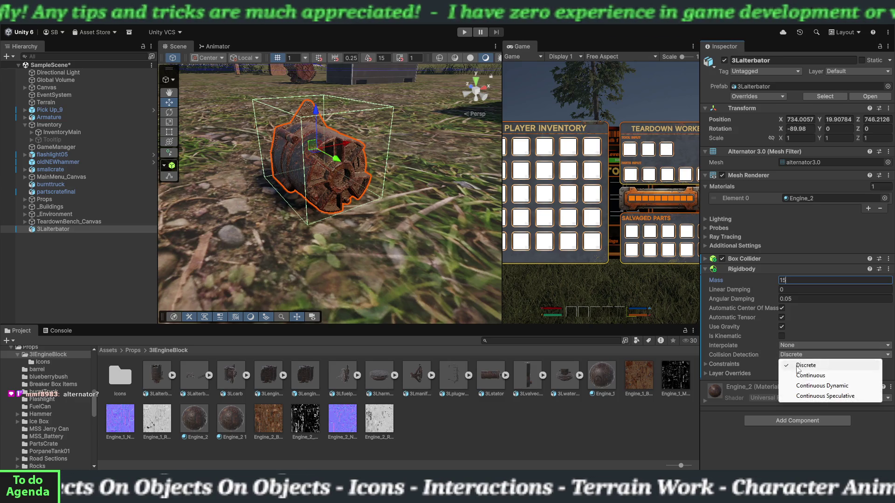
click(799, 374)
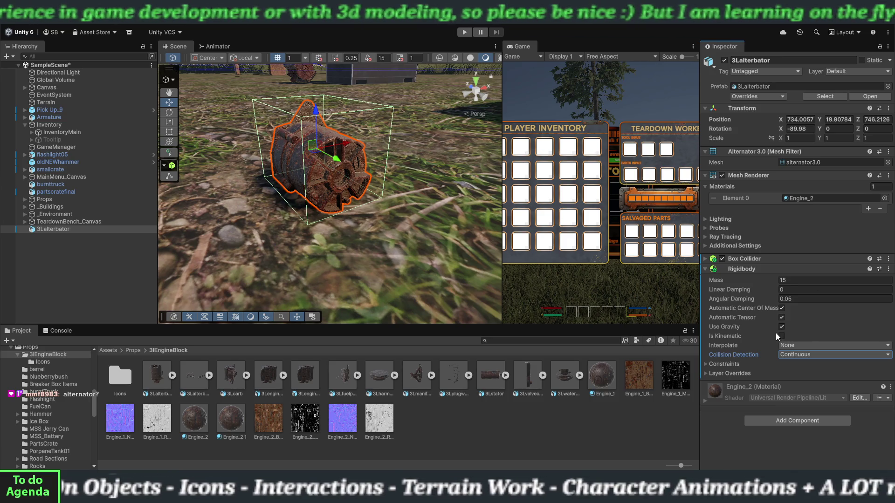
click(704, 270)
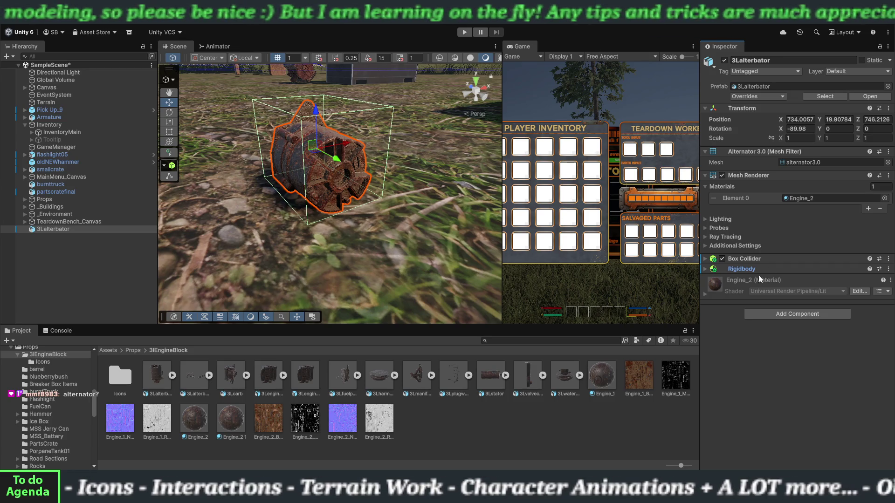
click(770, 73)
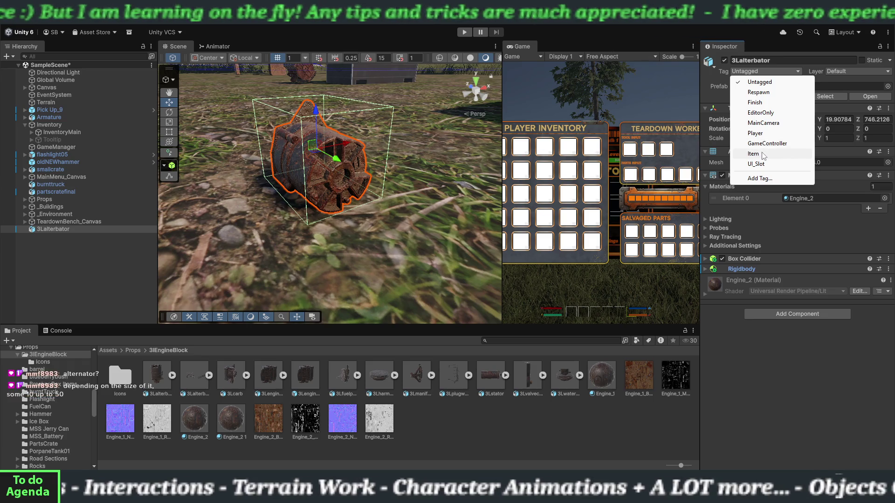
Set the alternator's Tag to Item and its Layer to Interactable in the Inspector
click(763, 154)
click(832, 73)
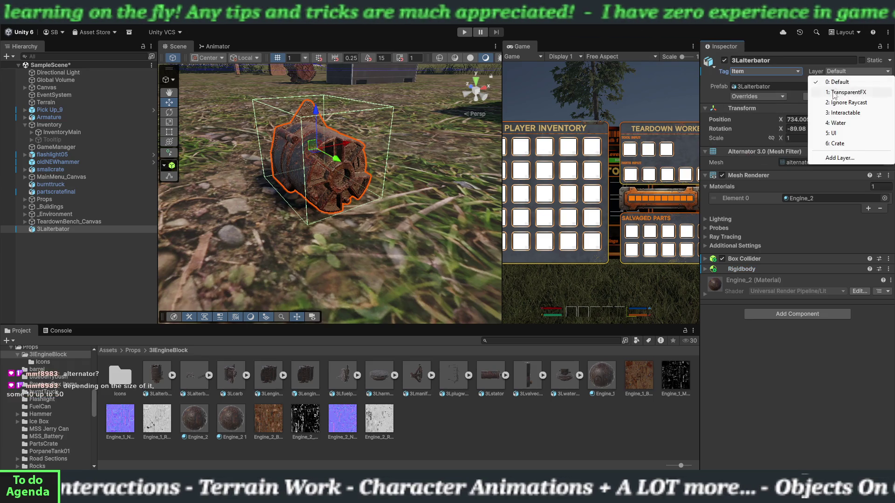
click(830, 113)
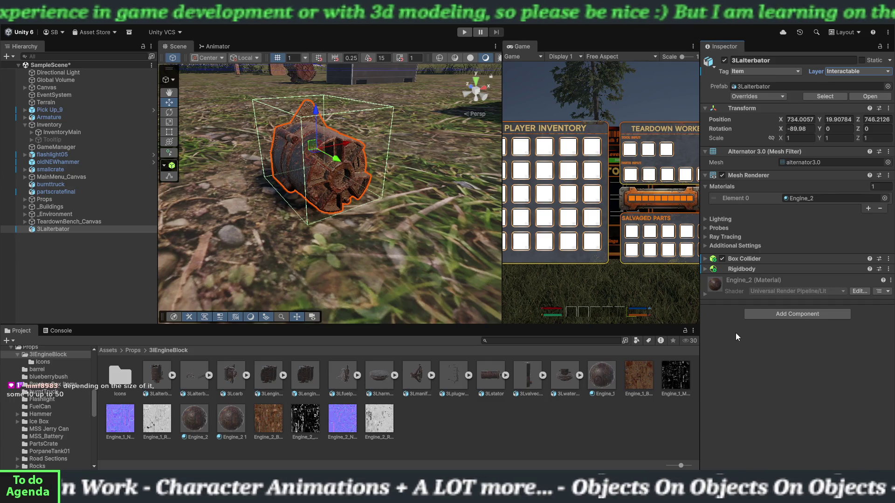
scroll(330, 200, down, 5)
scroll(327, 134, down, 3)
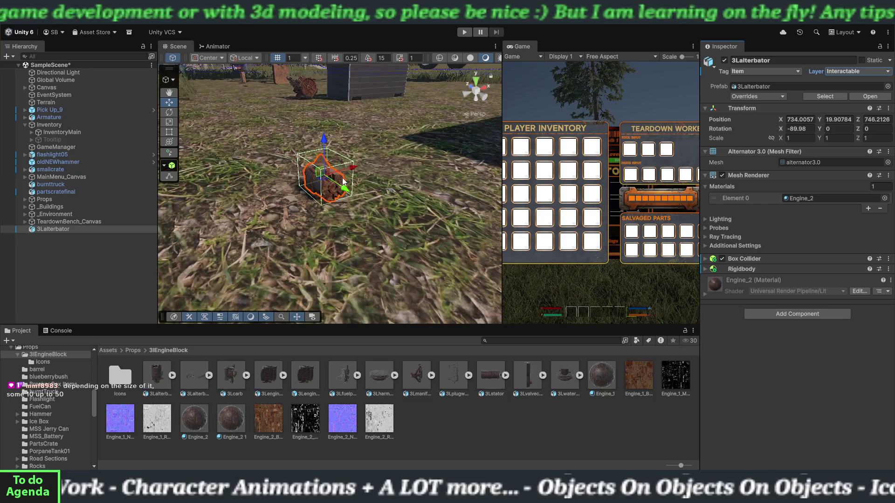
scroll(329, 117, down, 2)
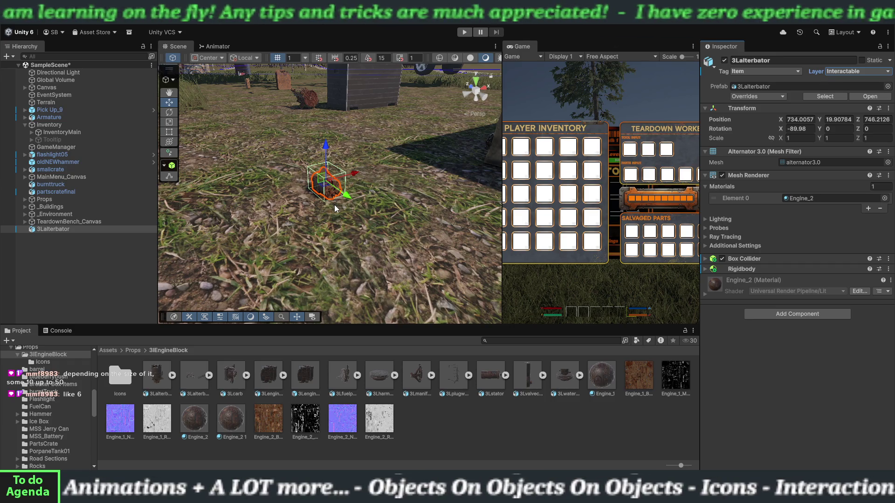
scroll(334, 205, up, 5)
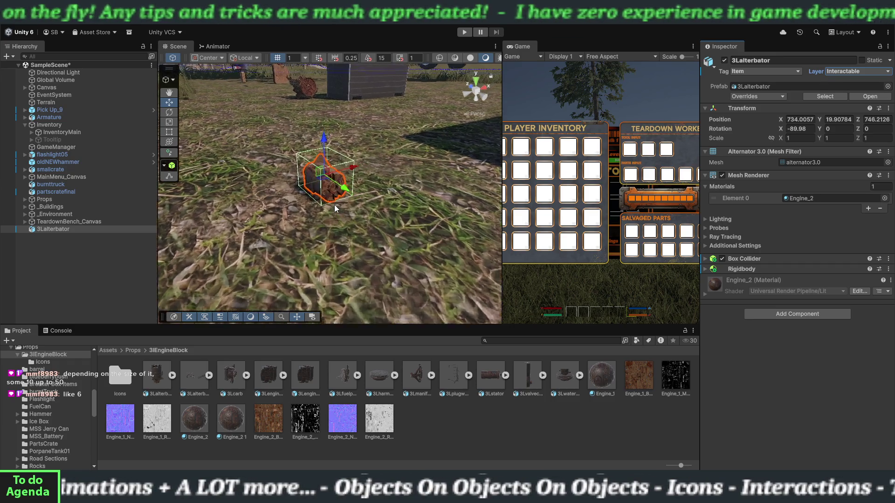
scroll(334, 205, up, 2)
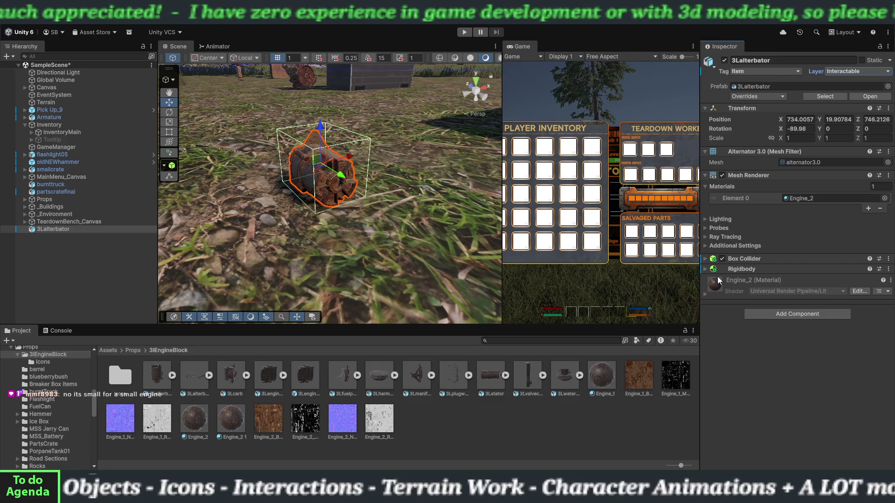
click(742, 269)
Change the Rigidbody mass to 10, collapse it, and show Scripts > Environment
click(794, 280)
text(10)
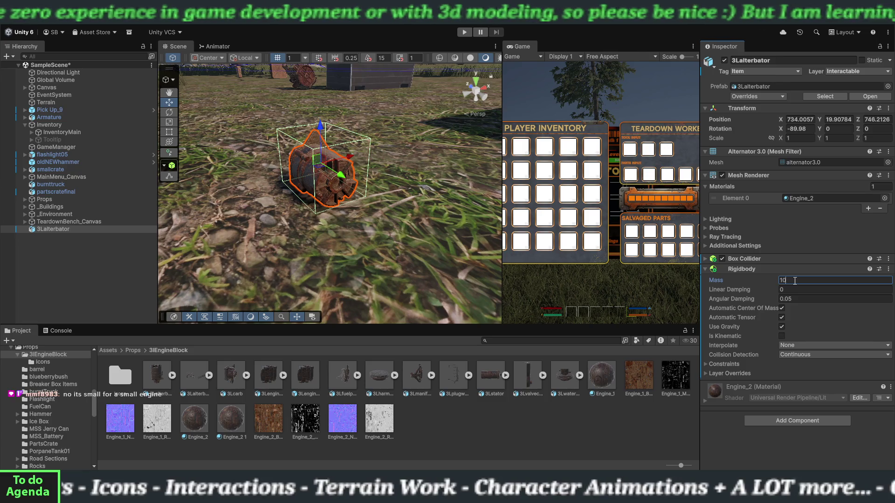
click(705, 270)
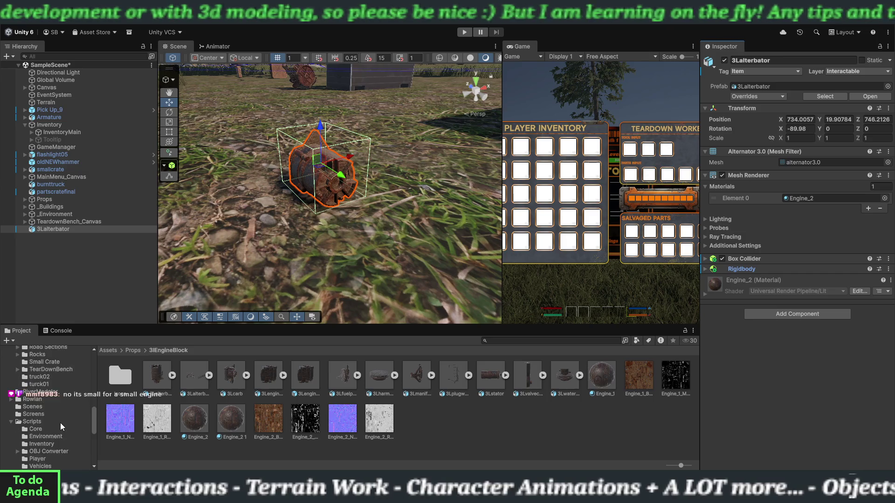
scroll(60, 423, down, 5)
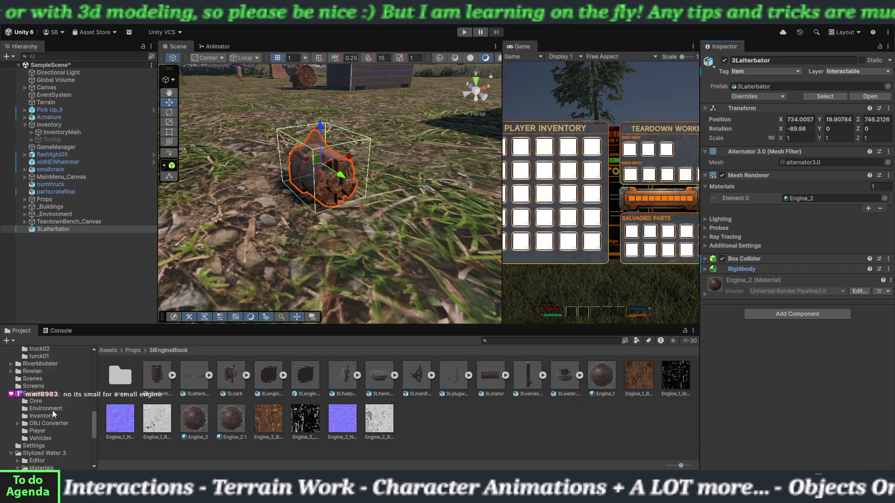
click(52, 409)
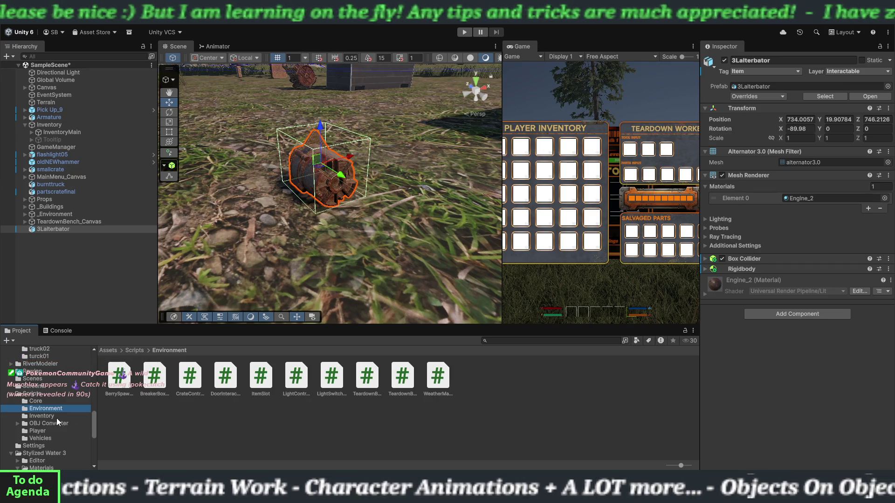
Attach the ItemData script from the Inventory folder to the 3Lalterbator object
click(57, 416)
click(261, 387)
mouse_move(261, 385)
mouse_down()
mouse_move(103, 244)
mouse_move(65, 230)
mouse_up()
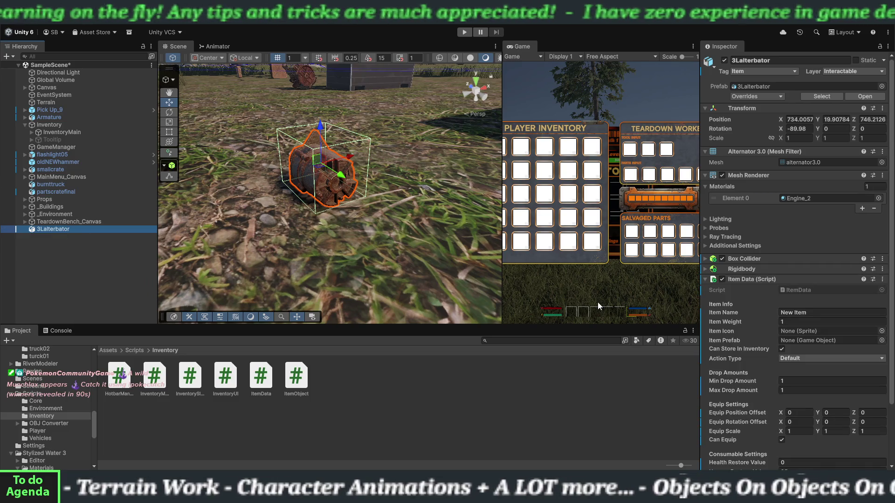
Set Item Name to Alternator and Item Weight to 10
click(797, 313)
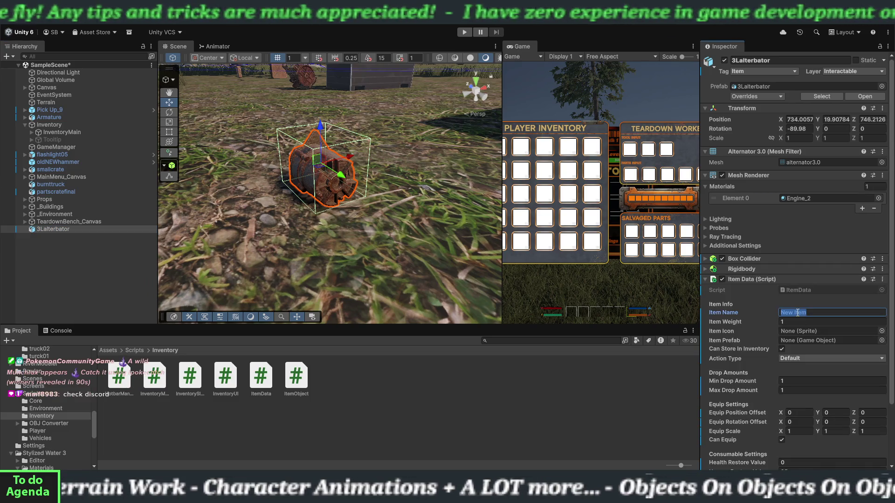
text(Alternator)
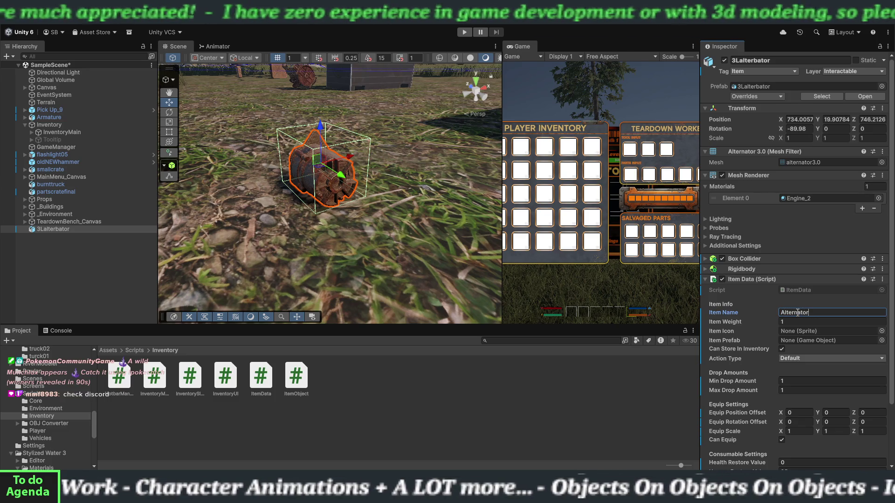
click(791, 319)
text(10)
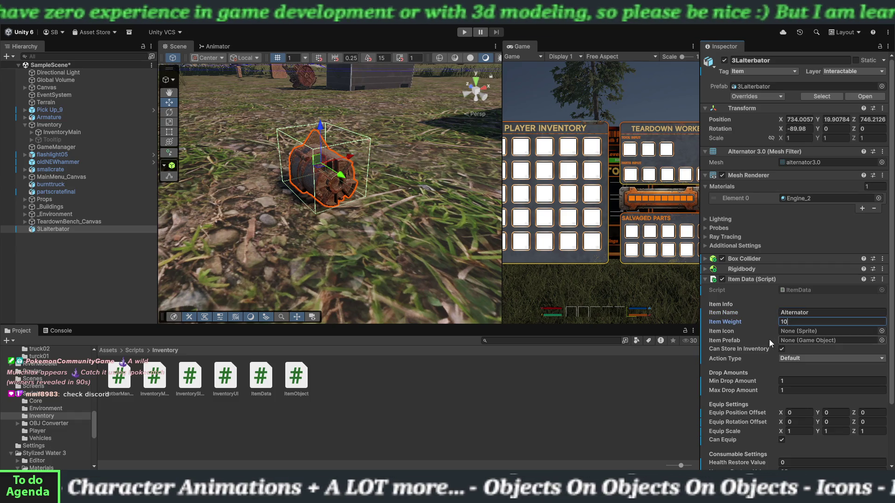
click(657, 396)
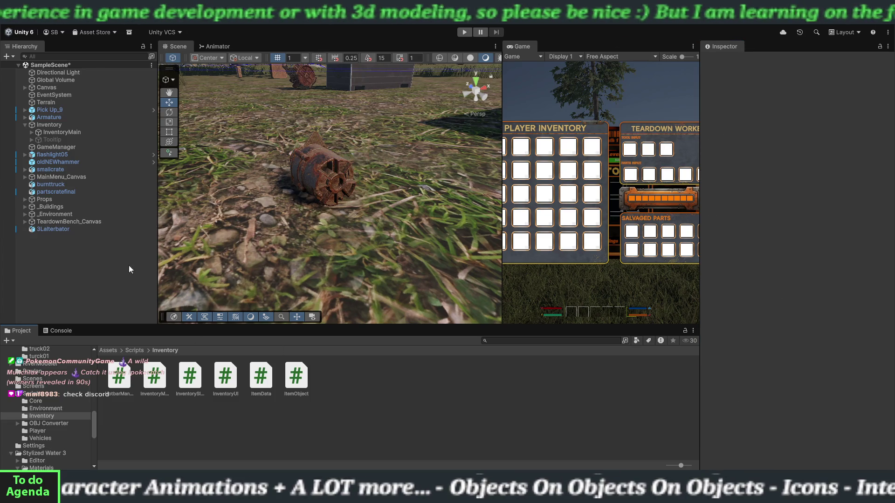
click(76, 229)
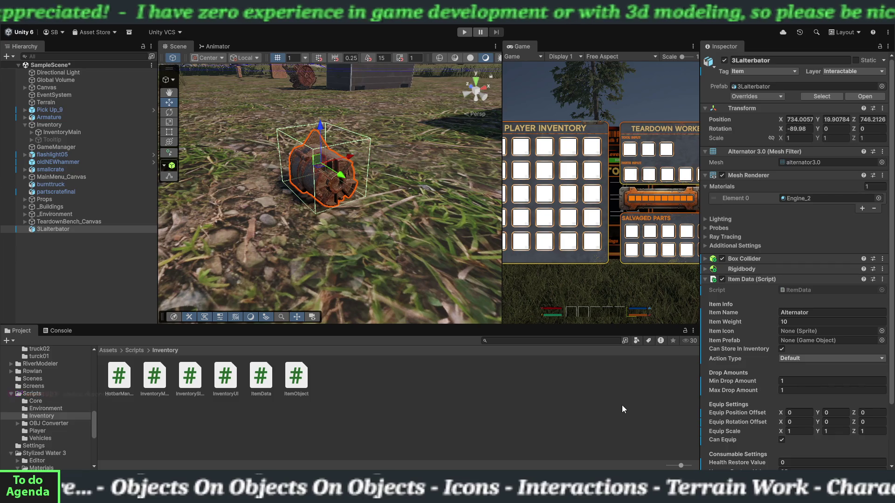
Keep Action Type on Default and uncheck Can Equip
click(787, 360)
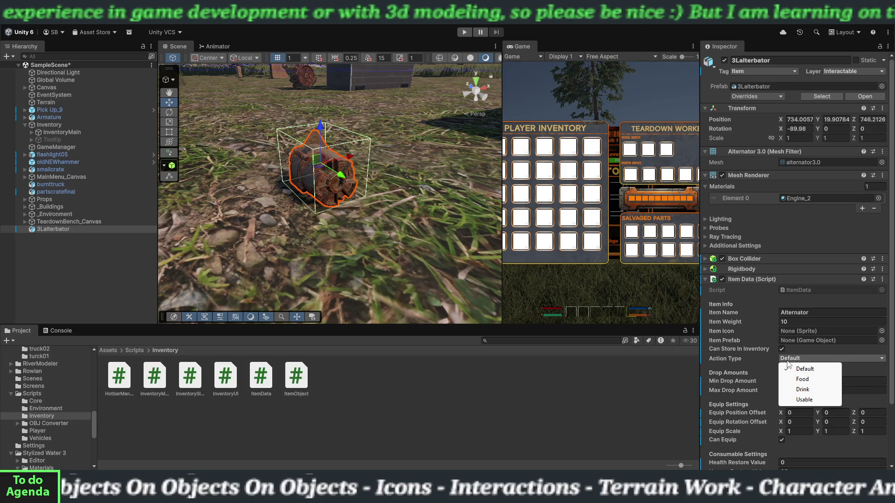
click(726, 368)
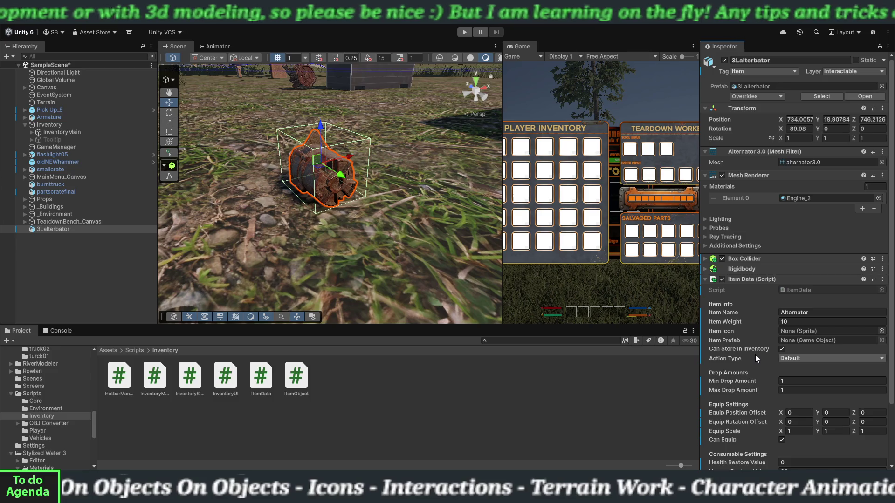
click(781, 441)
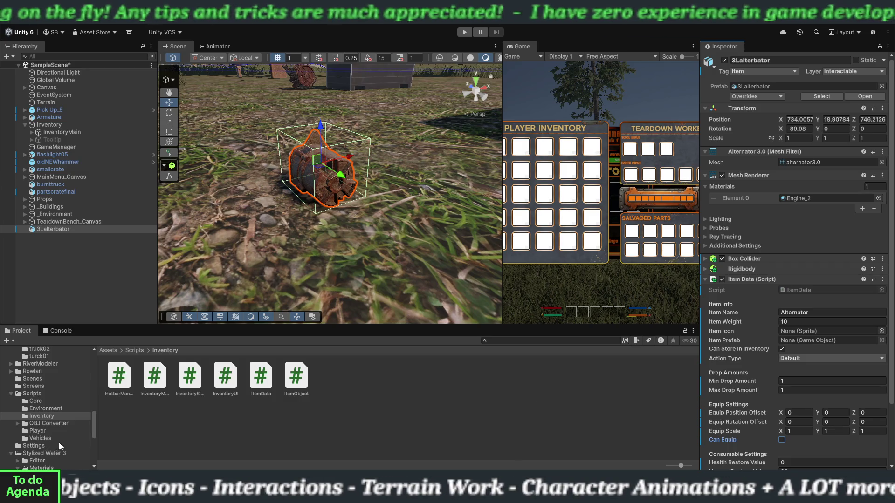
scroll(54, 416, up, 10)
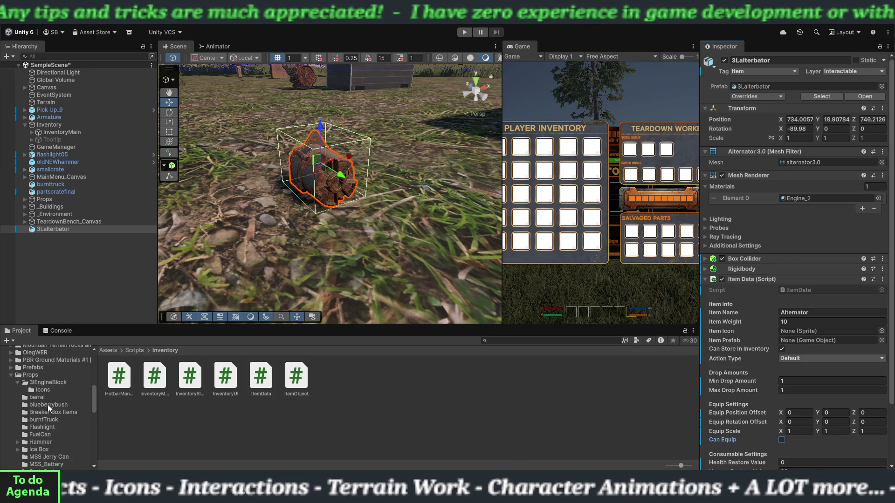
Open 3lEngineBlock > Icons and drag the alternator icon into 3Lalterbator's Item Icon slot
click(46, 383)
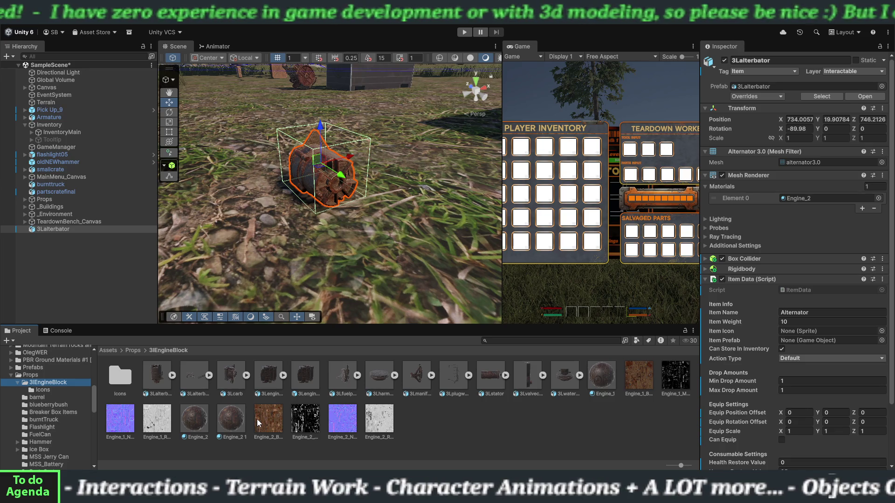
double_click(124, 391)
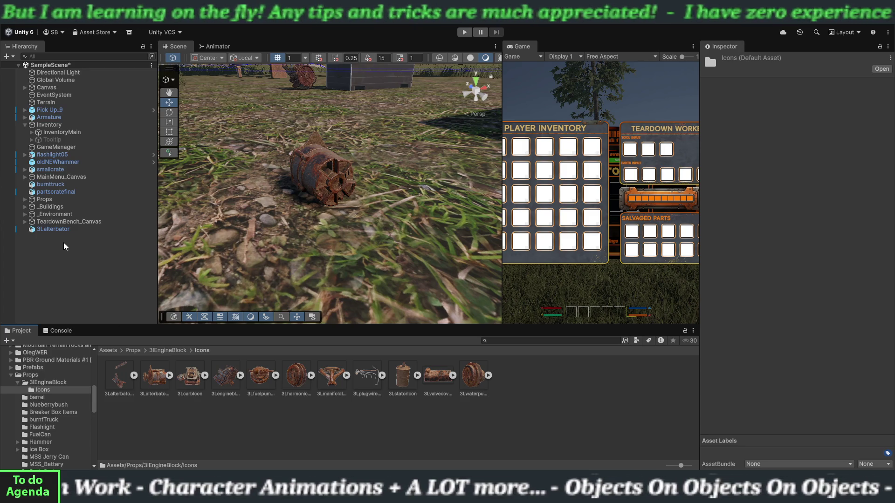
click(64, 229)
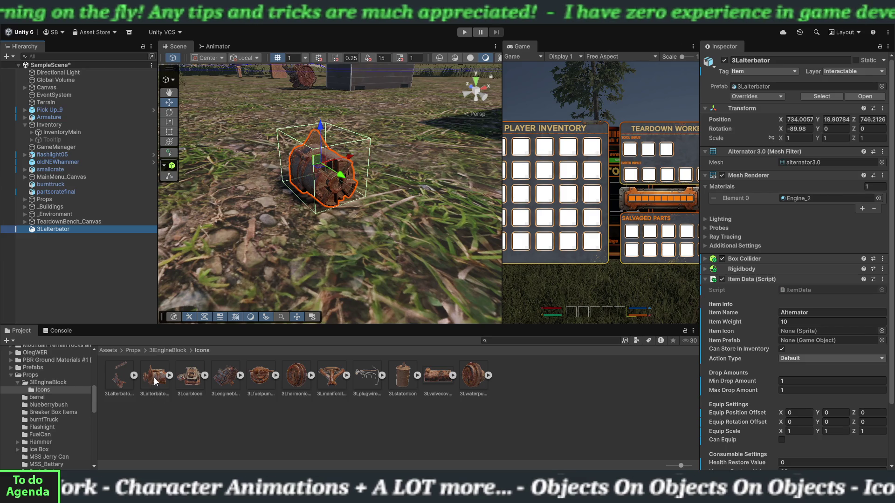
mouse_move(154, 377)
mouse_down()
mouse_move(635, 362)
mouse_move(787, 325)
mouse_move(795, 331)
mouse_up()
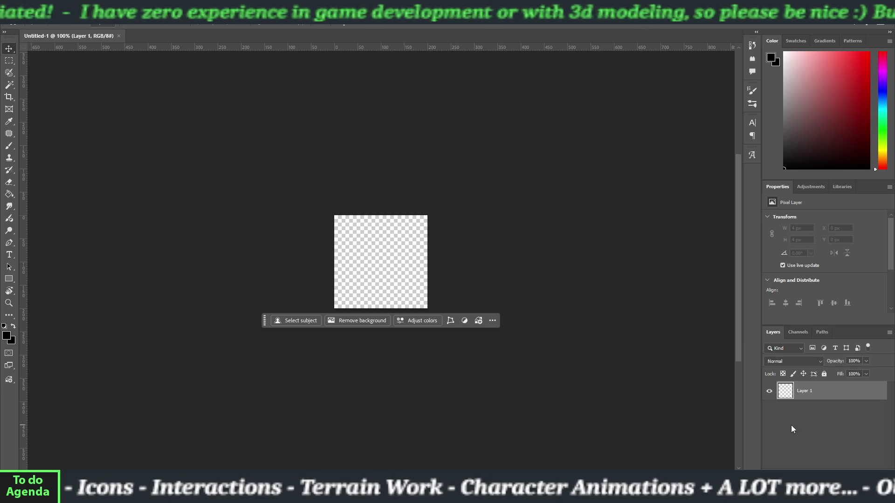
Paste the grey metal part photo and scale it down to fit the 200 × 200 px canvas
key(ctrl+BackSpace)
key(ctrl+minus)
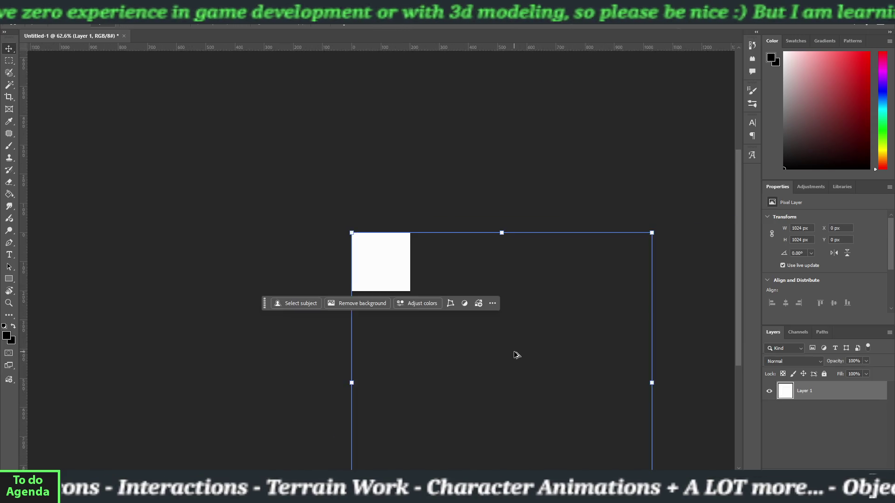
mouse_move(550, 431)
mouse_down()
mouse_move(478, 349)
mouse_move(397, 282)
mouse_up()
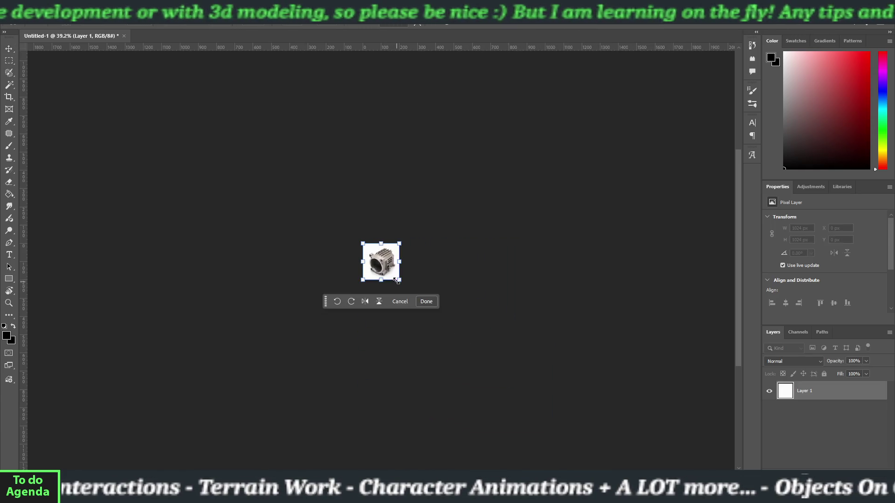
scroll(395, 279, up, 3)
scroll(396, 280, up, 3)
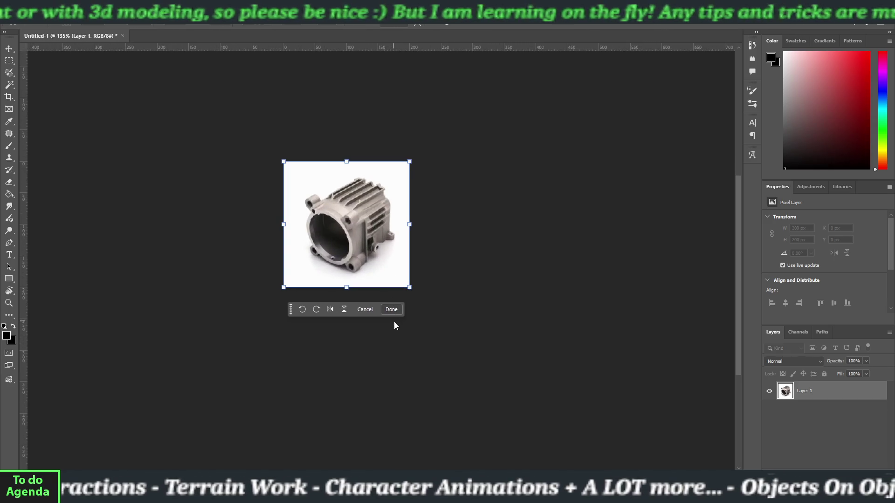
click(391, 310)
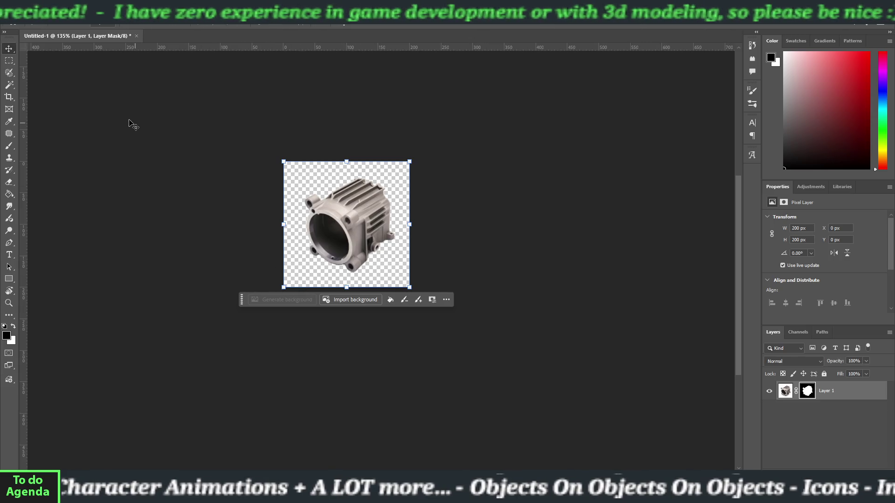
Add Layer 2 above Layer 1, clip it to the part, and undo a black test stroke
click(175, 185)
click(175, 184)
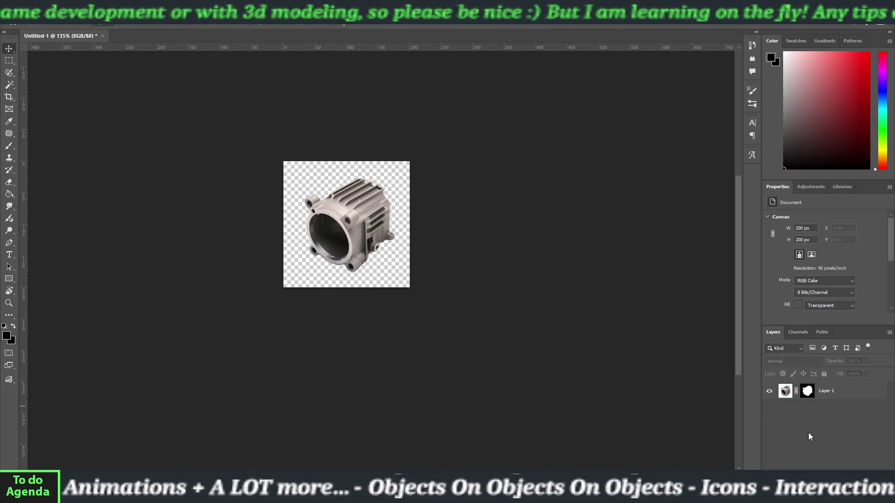
click(869, 485)
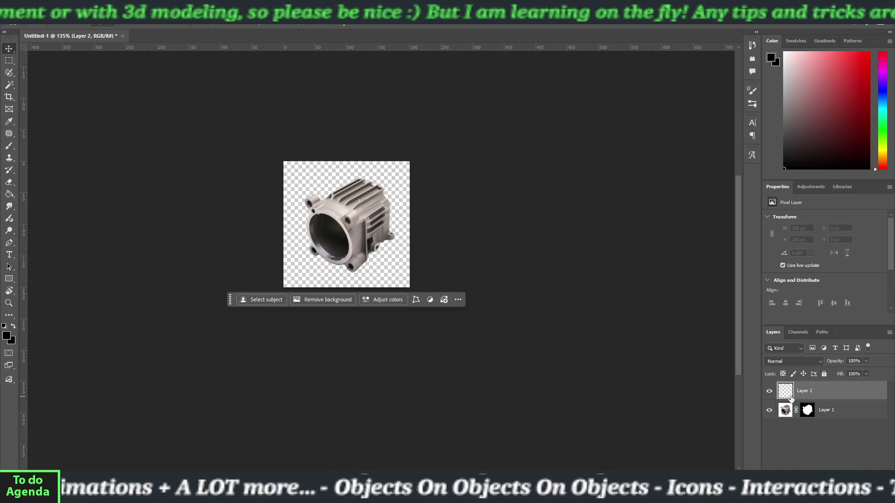
drag(791, 399, 807, 428)
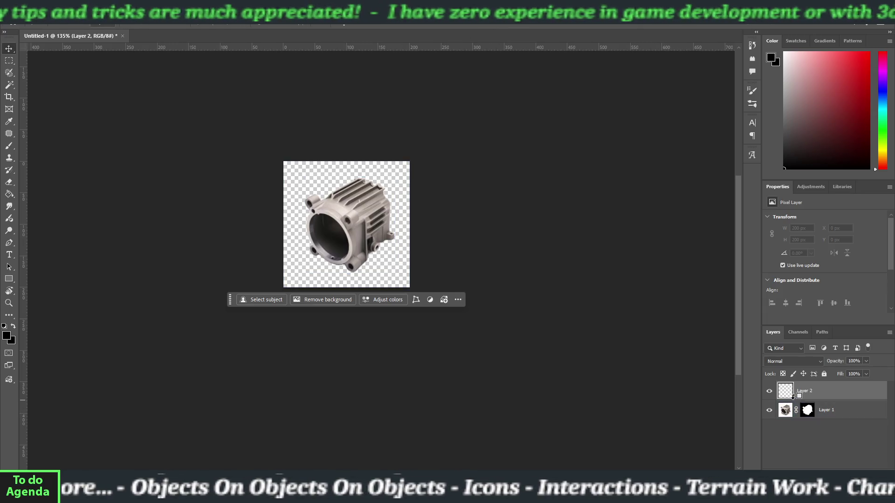
alt+click(805, 401)
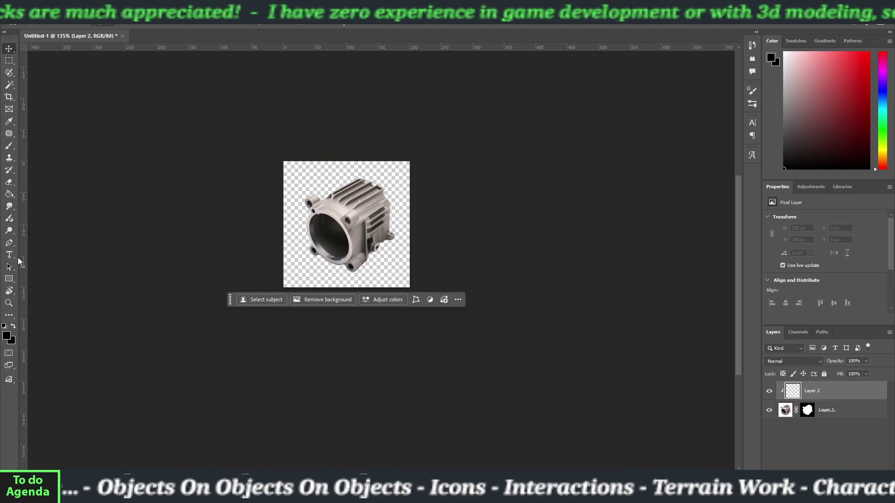
click(9, 146)
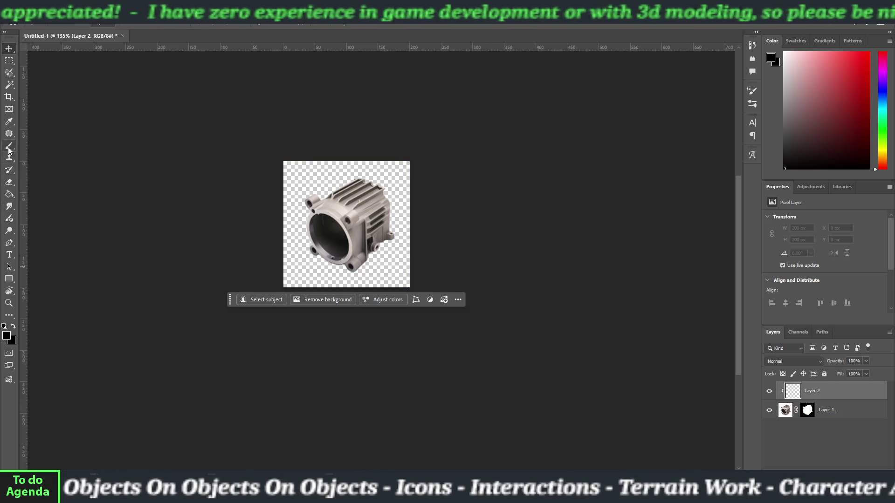
mouse_move(214, 209)
mouse_down()
mouse_move(320, 209)
mouse_move(205, 237)
mouse_move(323, 260)
mouse_up()
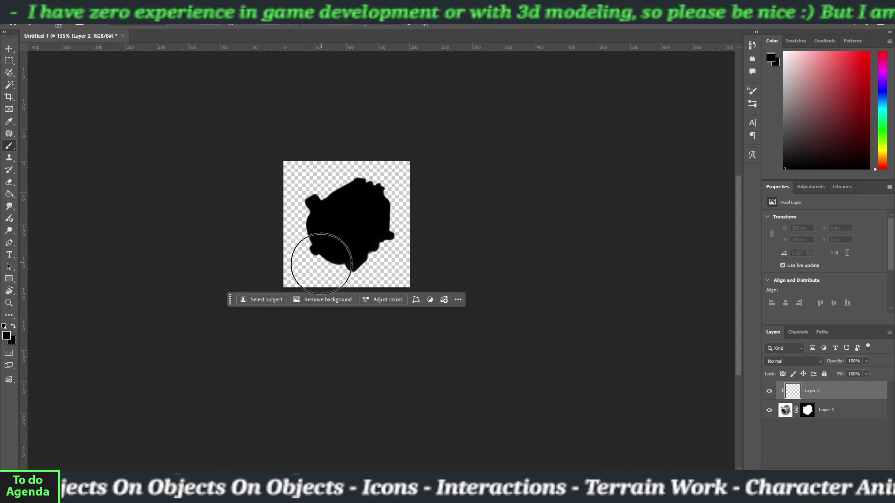
key(ctrl+z)
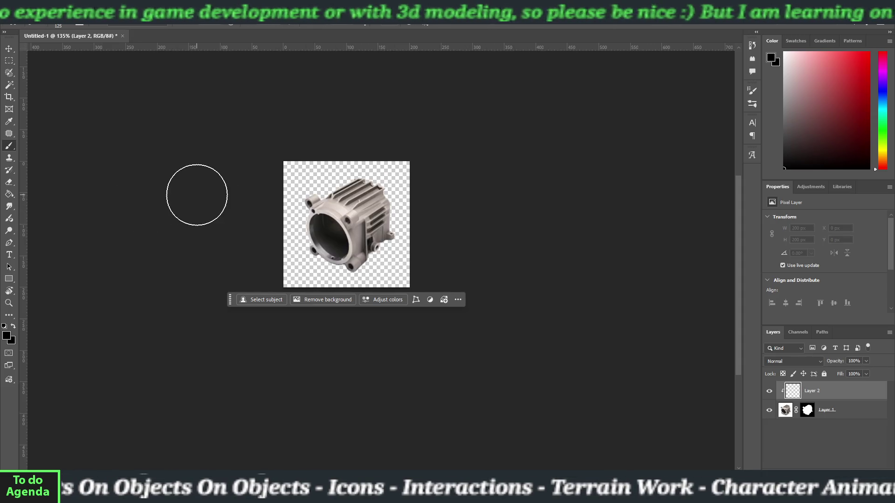
Choose the Smoke 9 brush at 102 px and sample an olive-gold colour
click(61, 23)
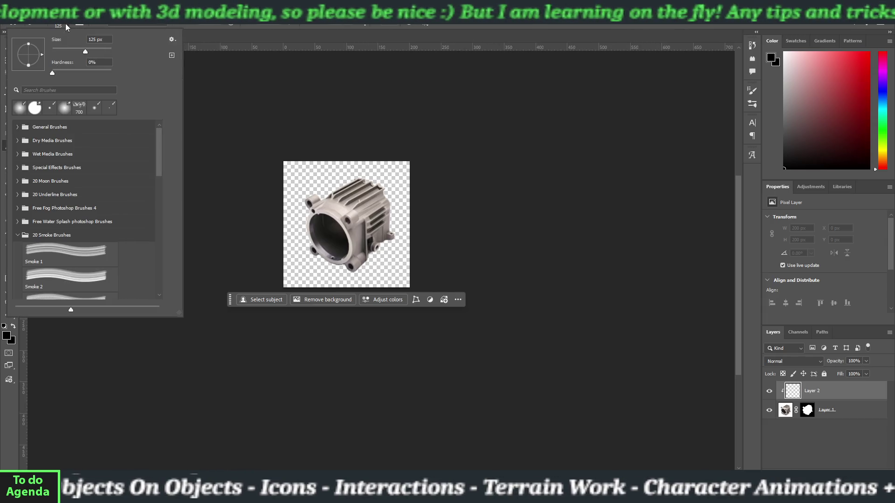
key(Return)
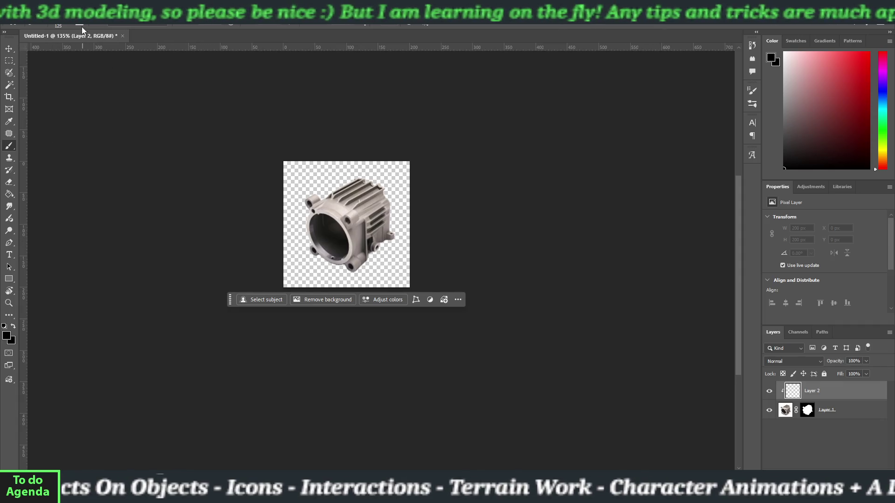
click(70, 24)
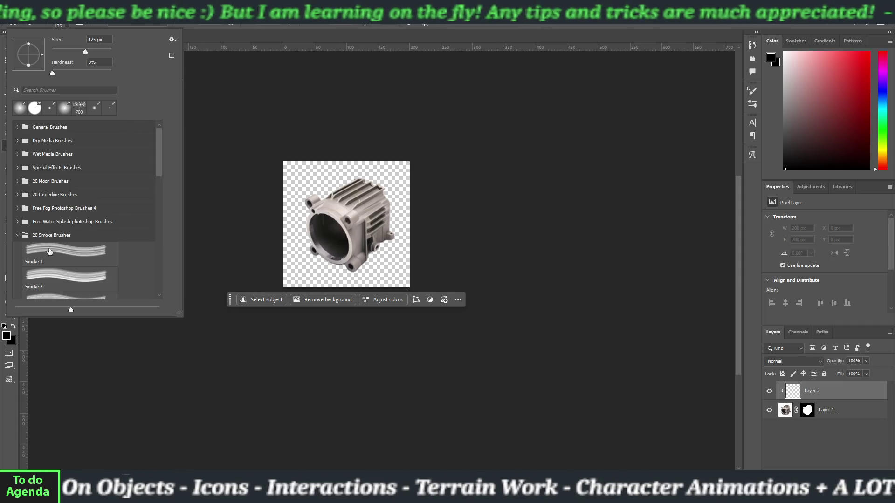
scroll(62, 260, down, 6)
scroll(62, 259, down, 2)
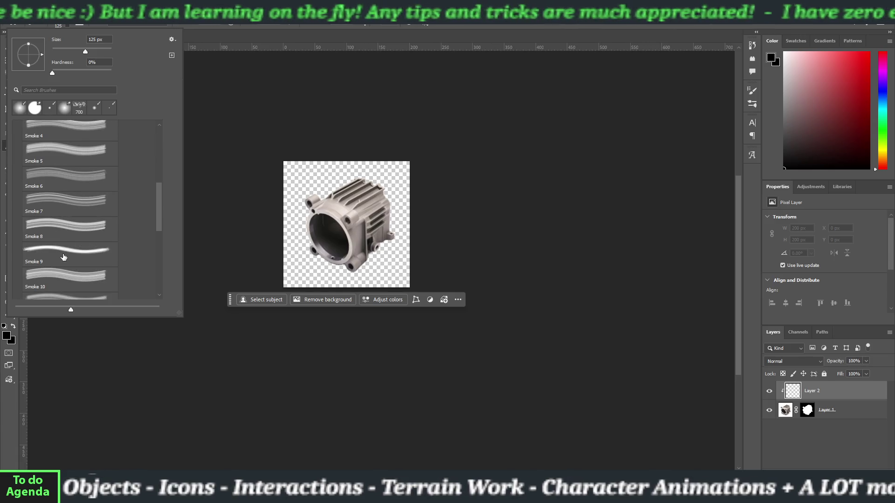
click(63, 255)
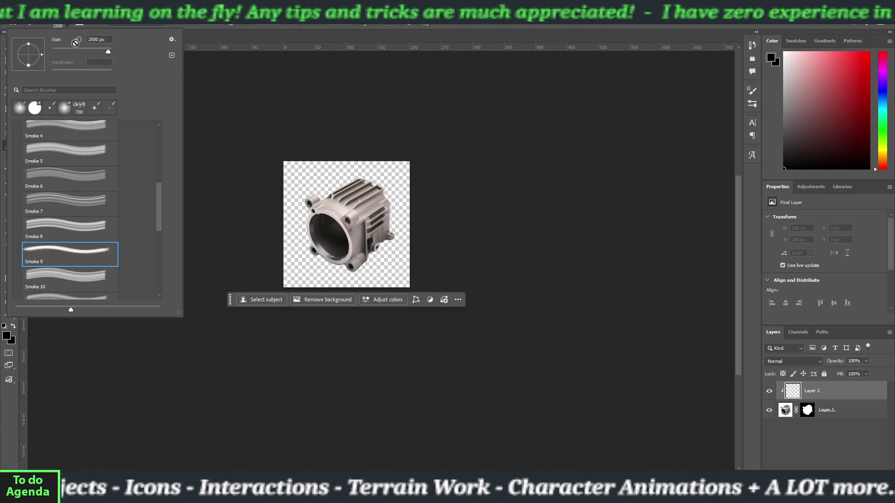
text(102)
key(Return)
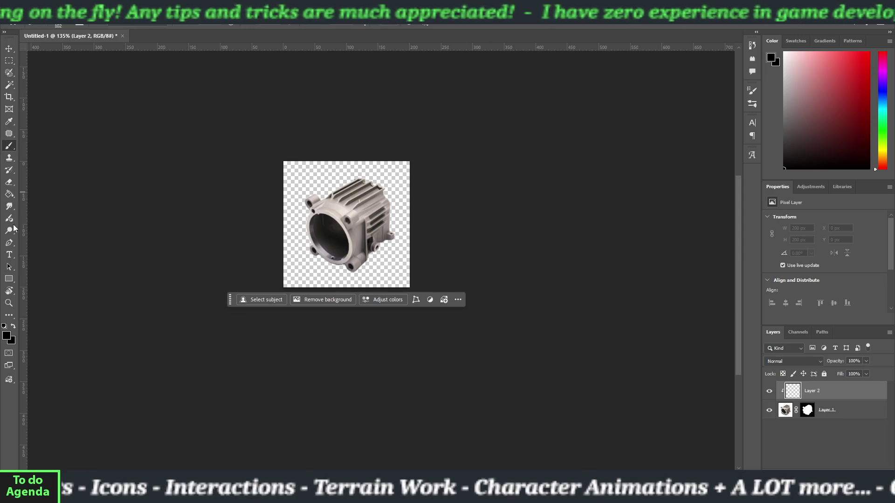
key(i)
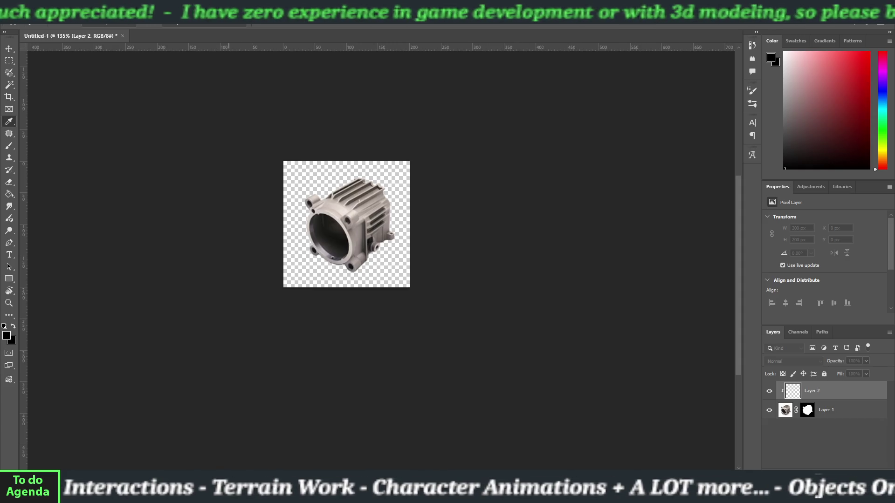
click(862, 105)
Paint an olive tint across the cylinder's top with a larger brush, then sample dark brown
key(b)
mouse_move(355, 205)
mouse_down()
mouse_move(344, 219)
mouse_move(386, 263)
mouse_up()
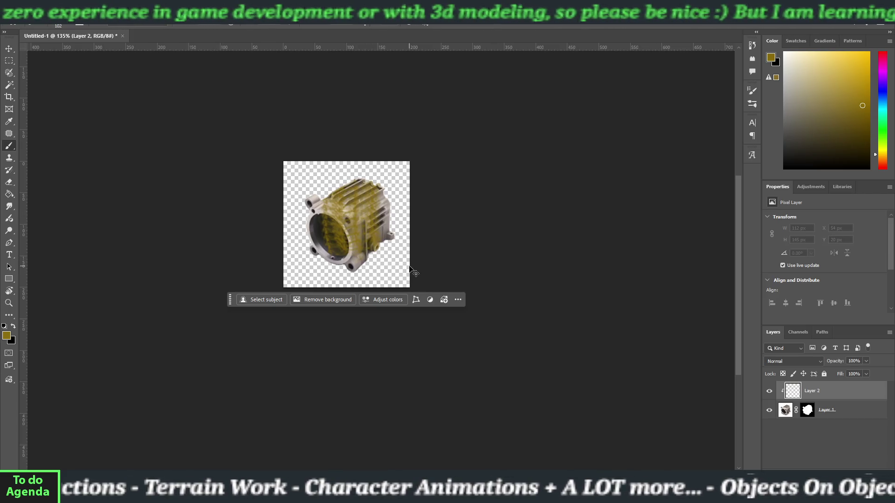
key(ctrl+z)
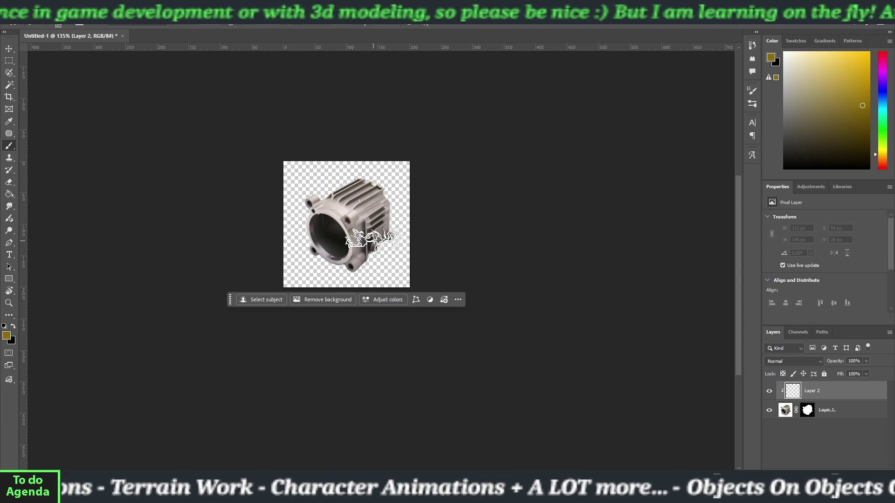
key(])
key(])
key(])
click(317, 231)
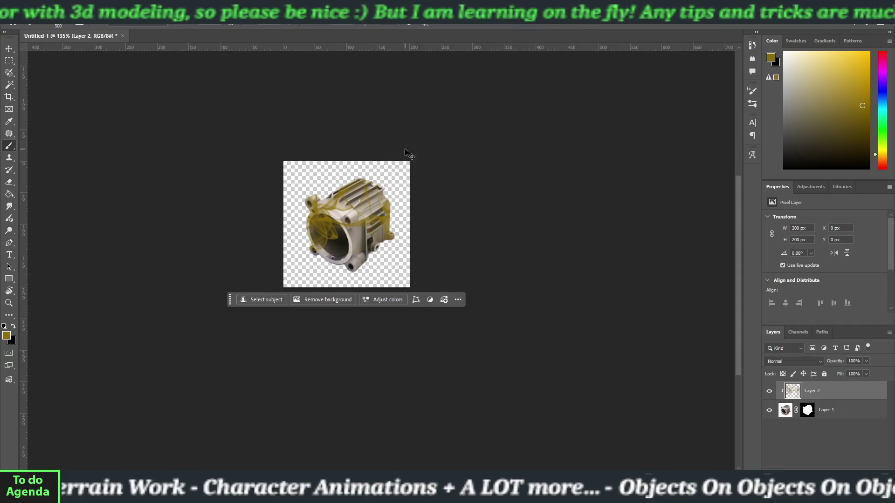
key(ctrl+z)
click(393, 175)
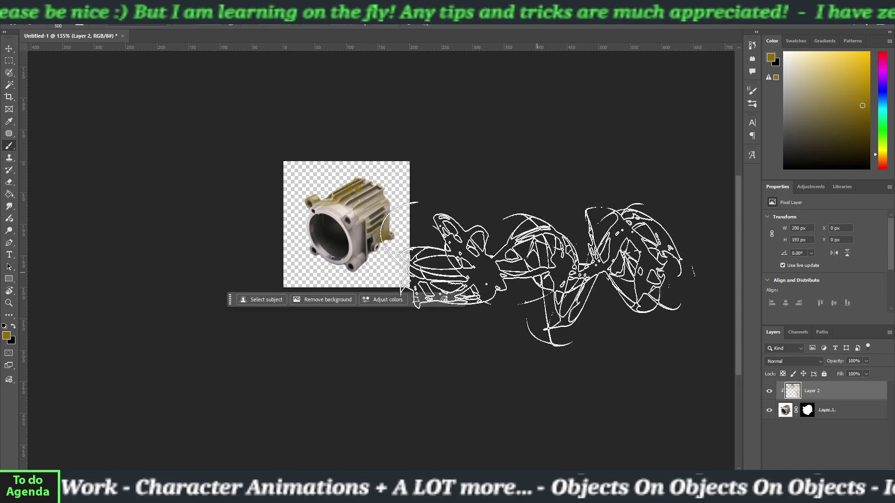
key(i)
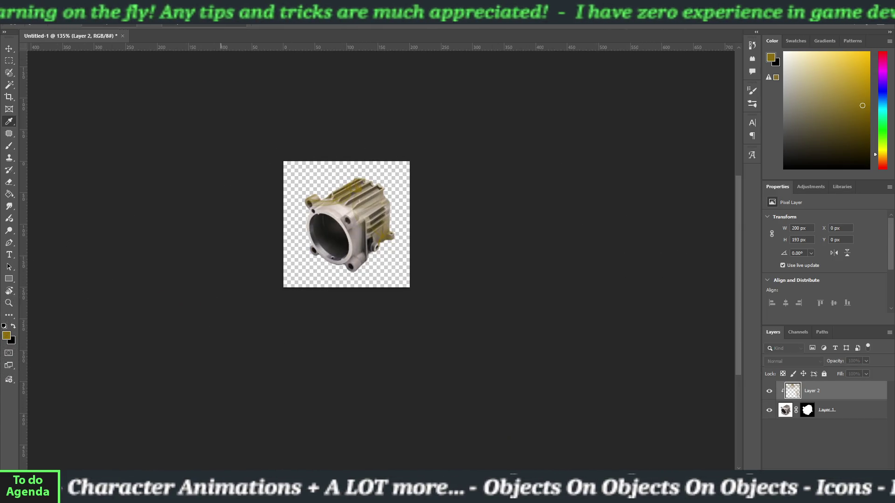
click(326, 228)
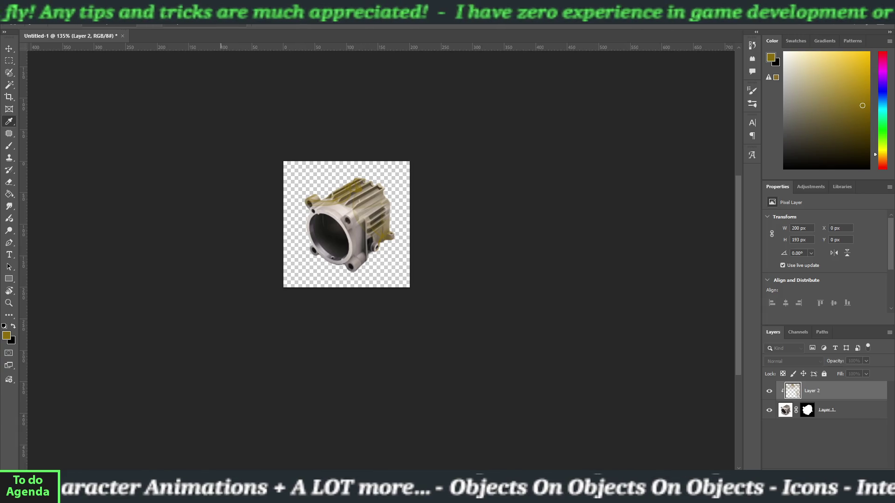
key(b)
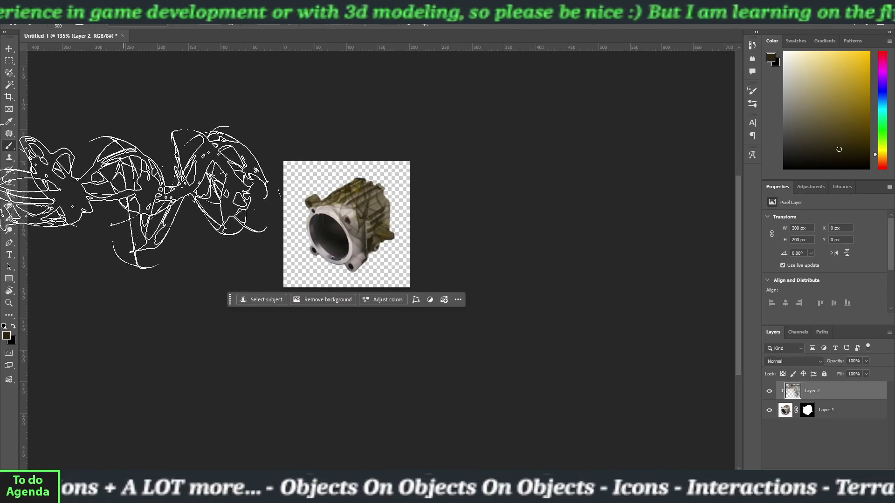
Resize the brush to 125 px and paint the cylinder's bore darker
click(68, 26)
click(69, 25)
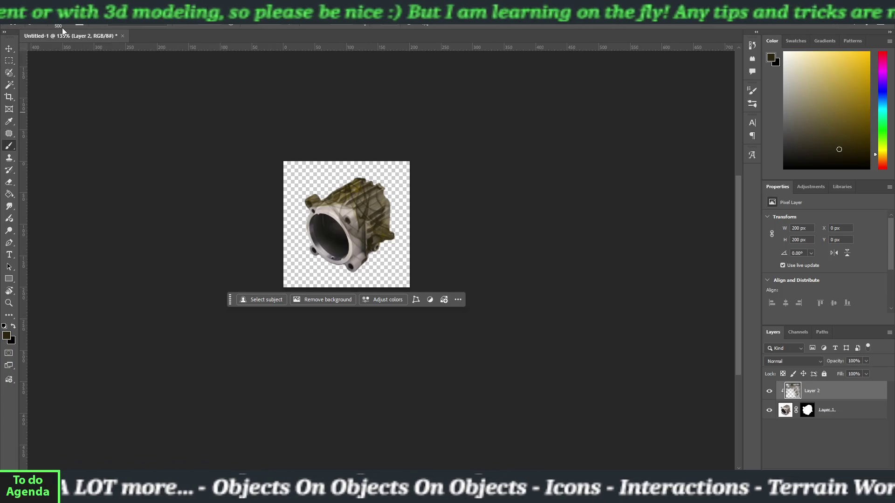
click(65, 24)
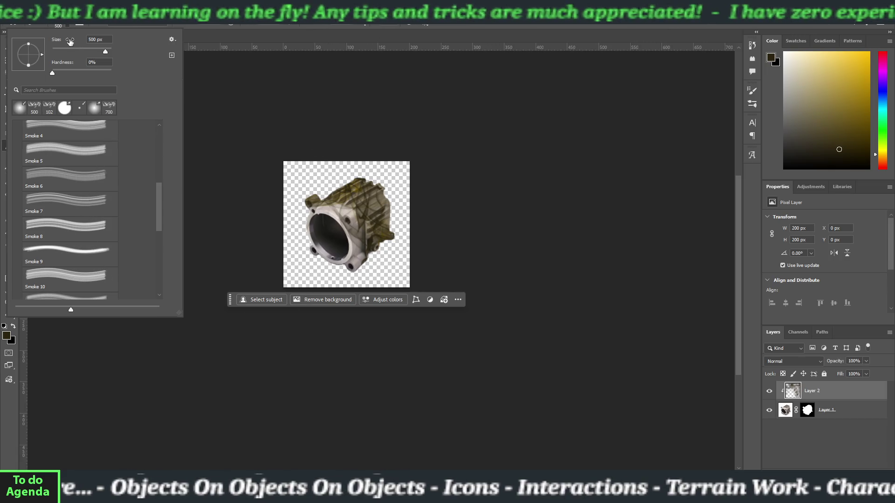
click(196, 149)
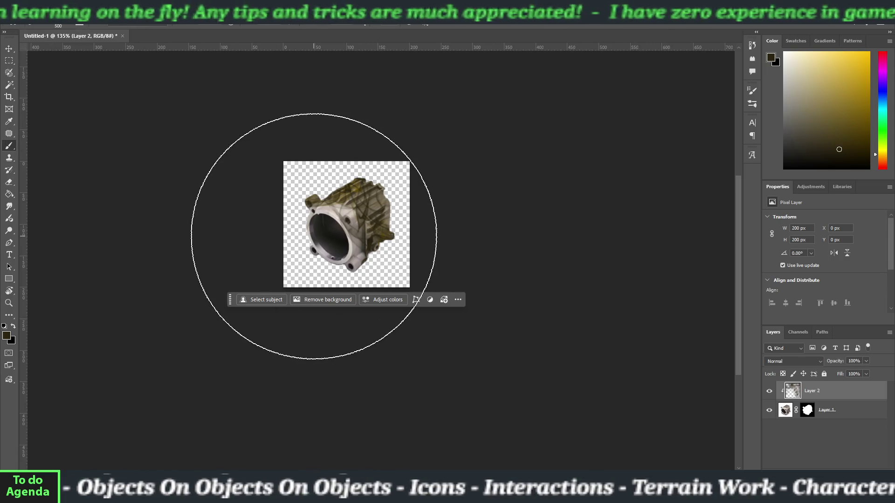
key(bracketleft)
key(bracketleft)
key(bracketleft)
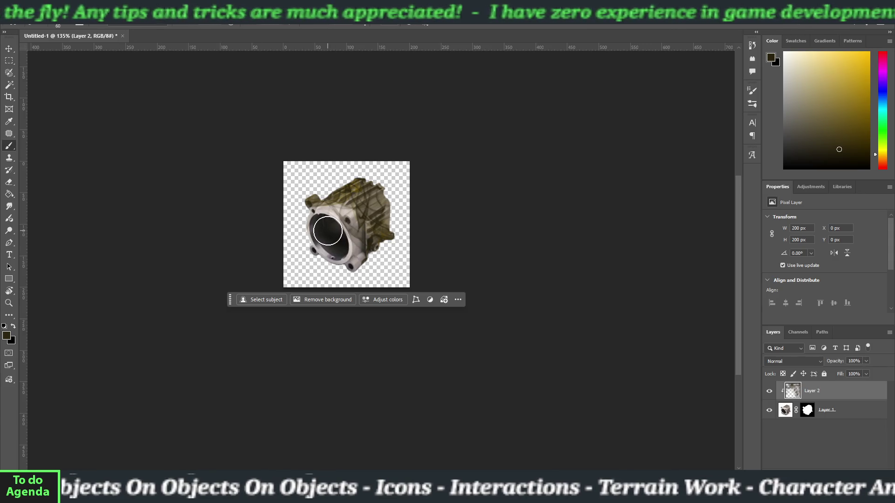
key(bracketright)
key(bracketright)
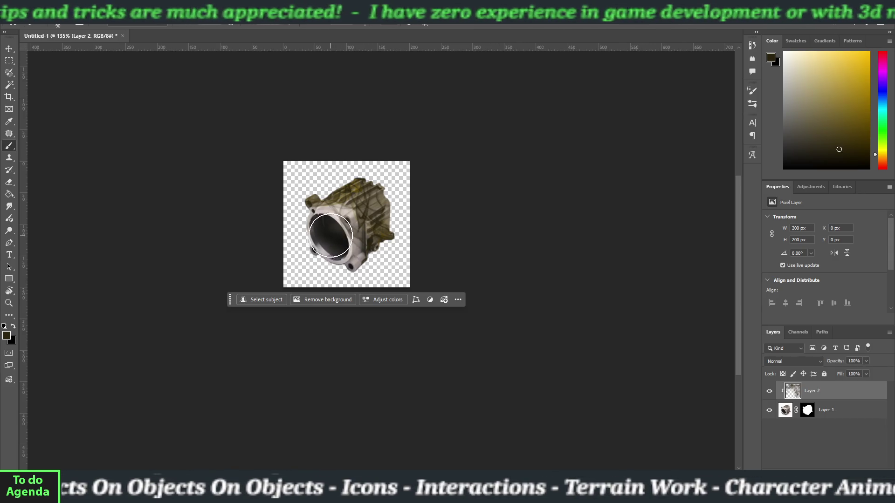
key(bracketright)
key(bracketright)
key(bracketright)
click(334, 232)
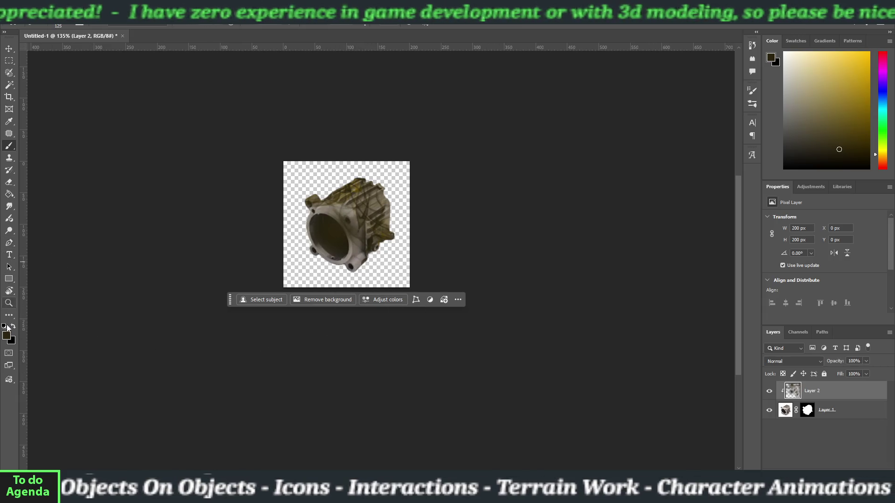
key(i)
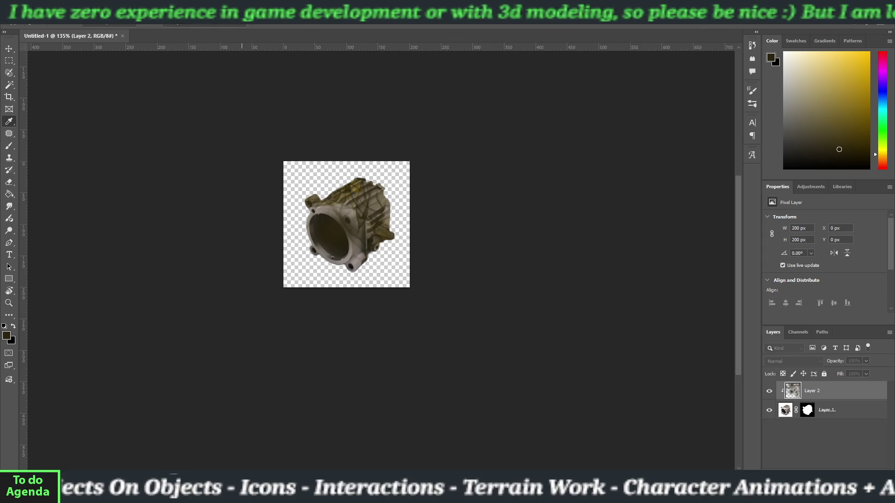
key(b)
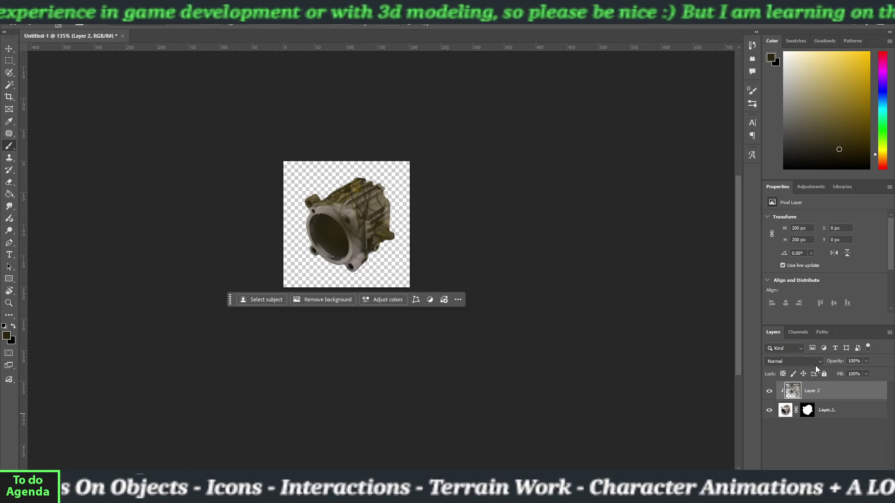
click(799, 362)
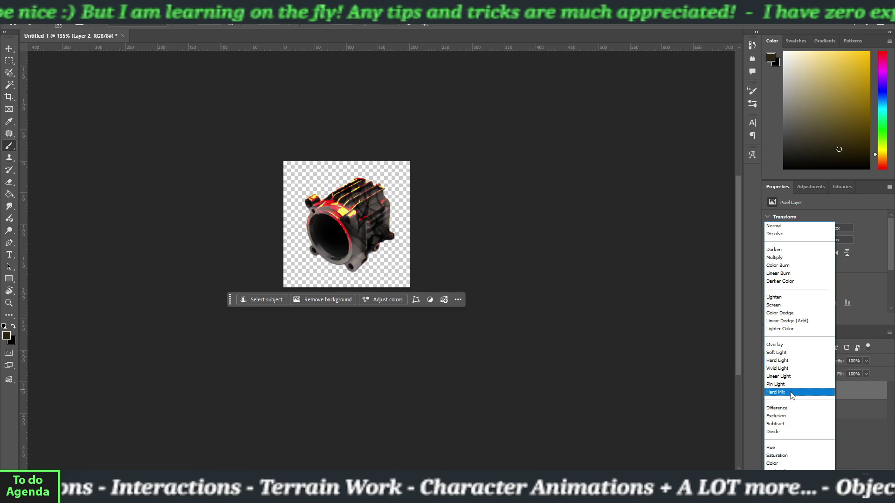
Keep Layer 2 on Normal blending and smooth its paint with a Gaussian Blur
click(775, 226)
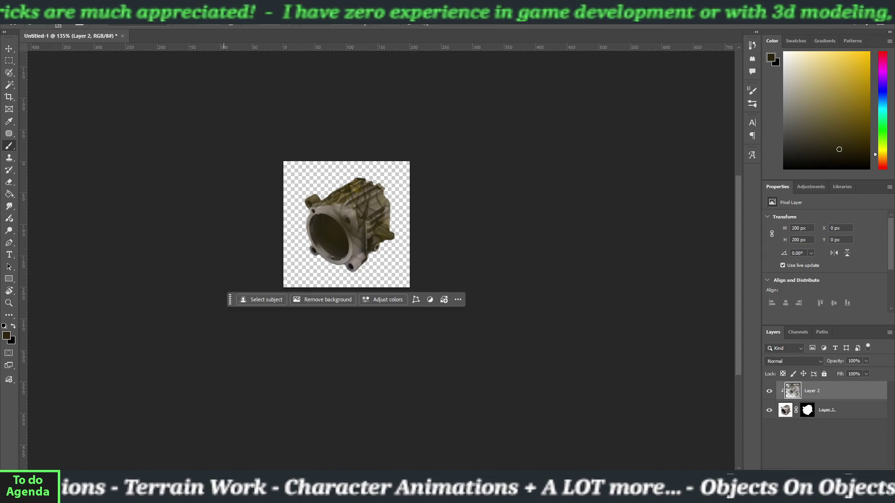
click(128, 16)
mouse_move(232, 134)
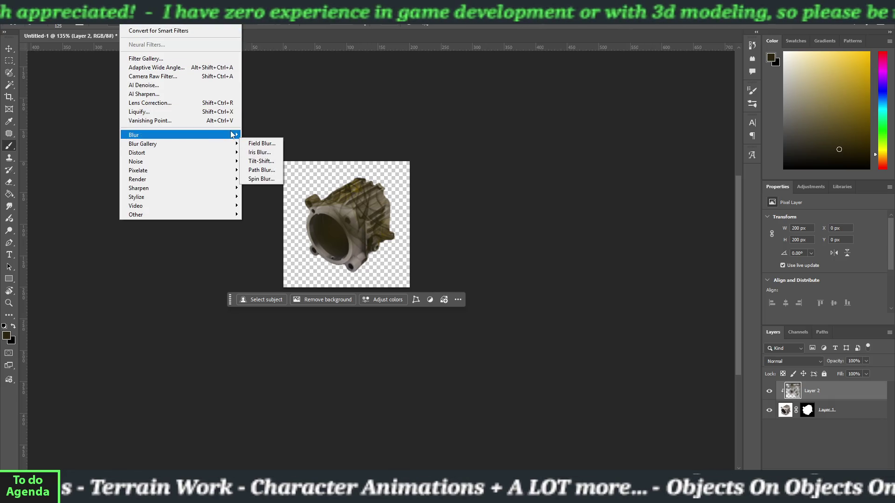
click(261, 170)
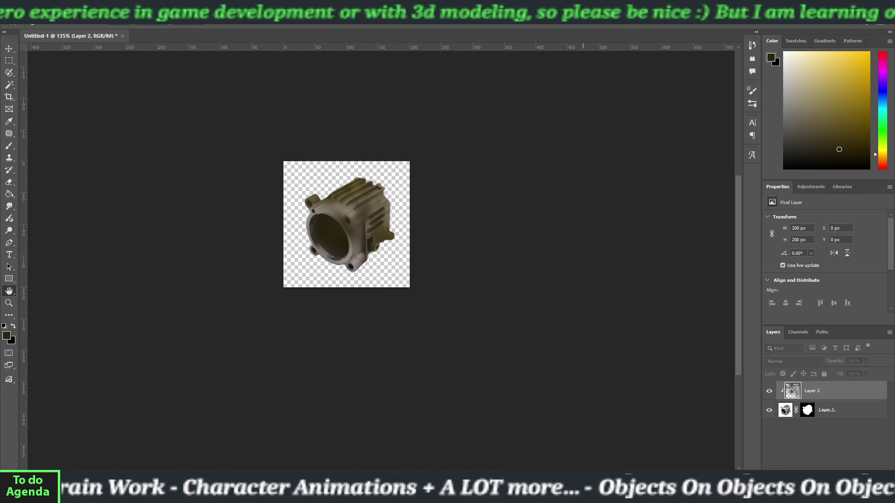
key(b)
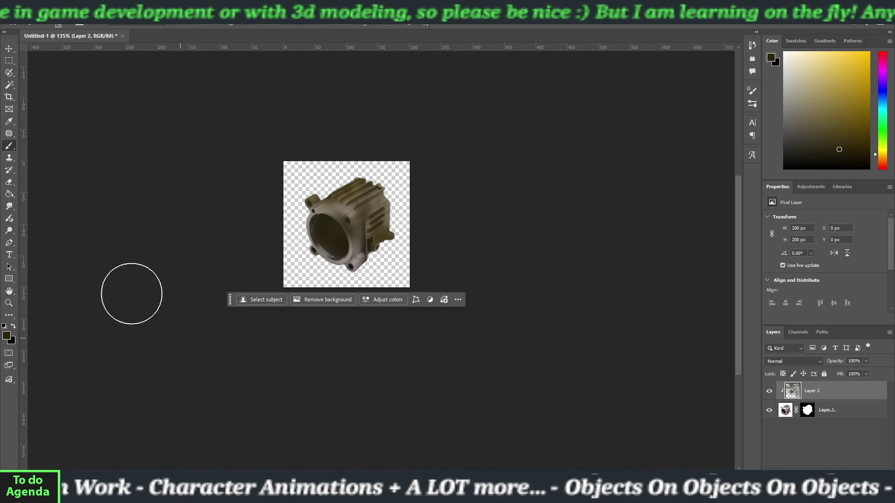
click(8, 50)
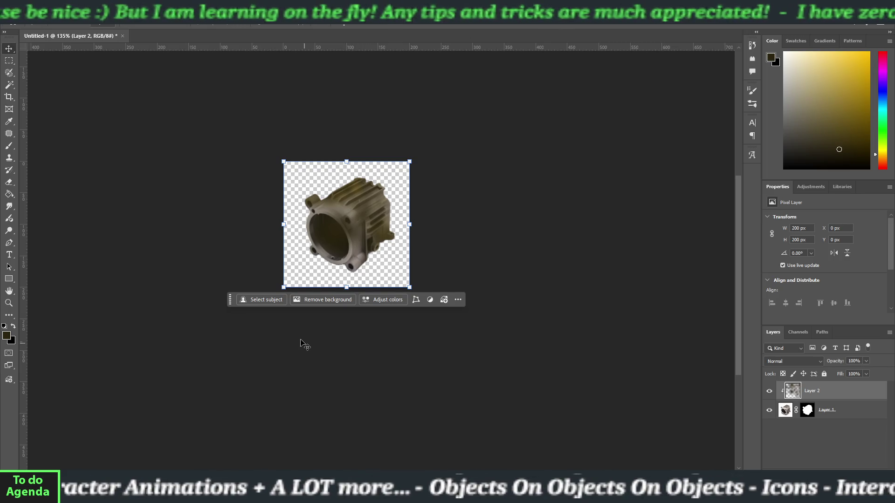
Sample a very dark colour from the cylinder and add an empty Layer 3 above Layer 2
scroll(319, 352, down, 5)
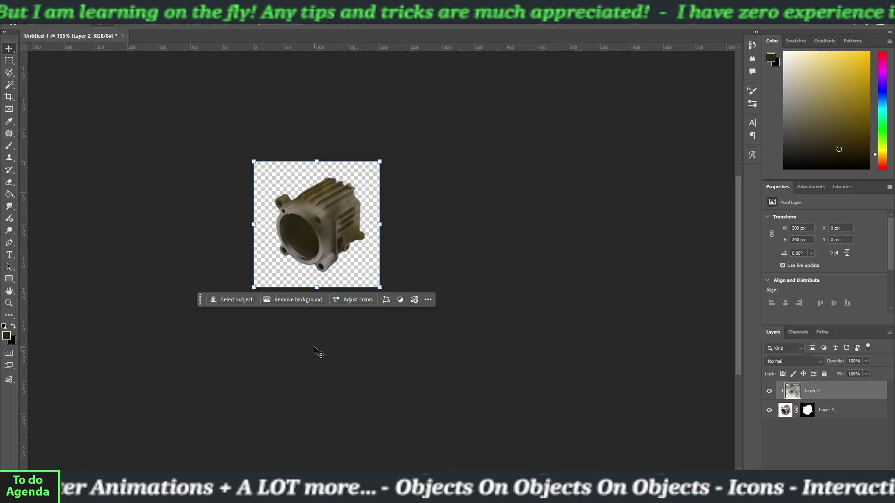
scroll(316, 346, down, 1)
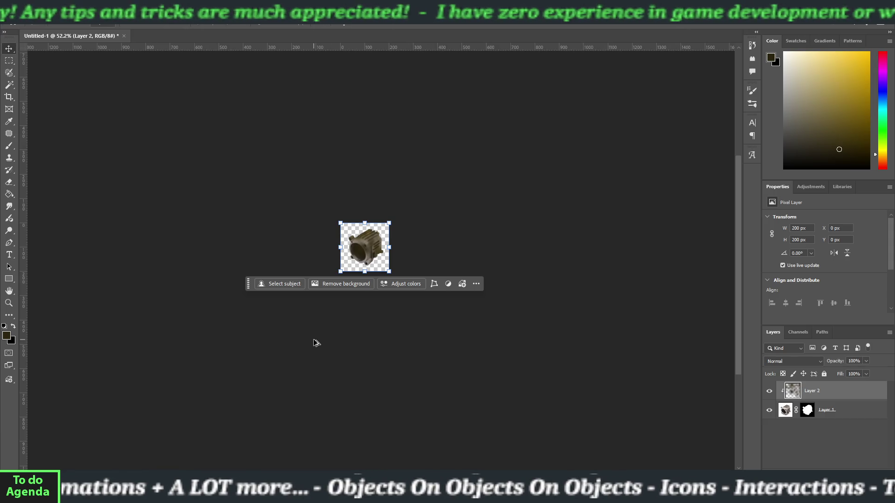
scroll(316, 343, up, 1)
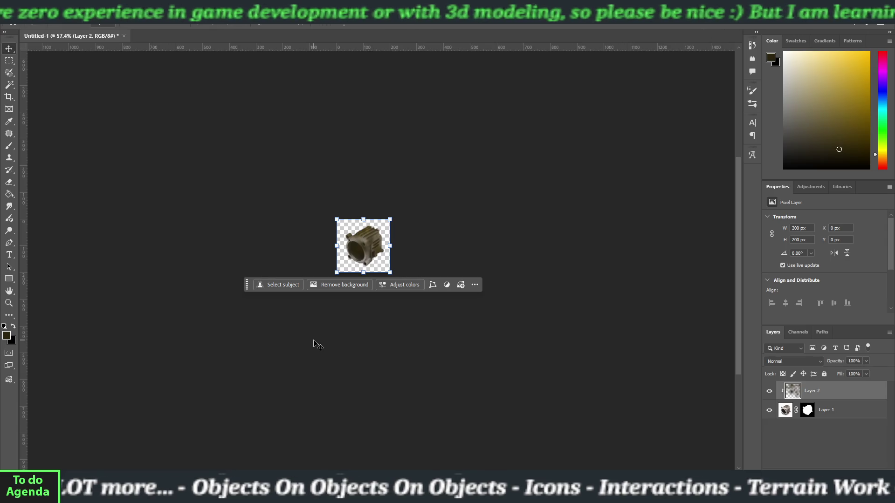
scroll(315, 344, up, 9)
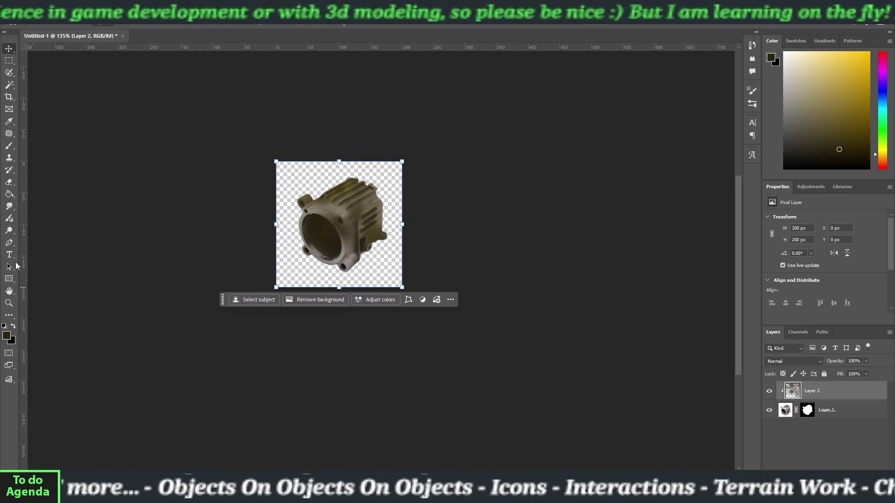
click(9, 147)
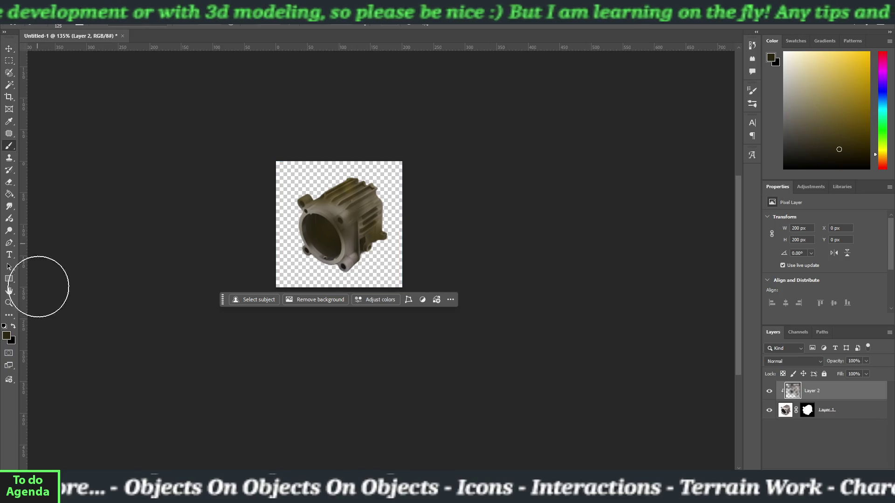
click(9, 121)
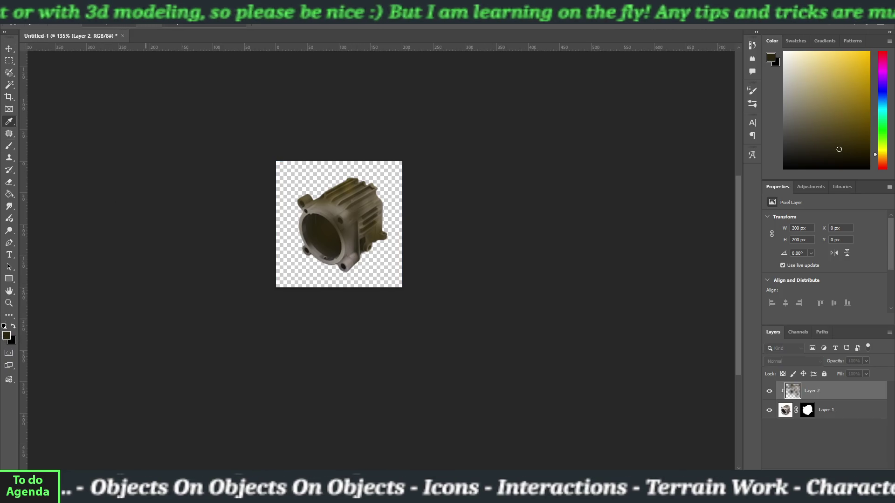
key(b)
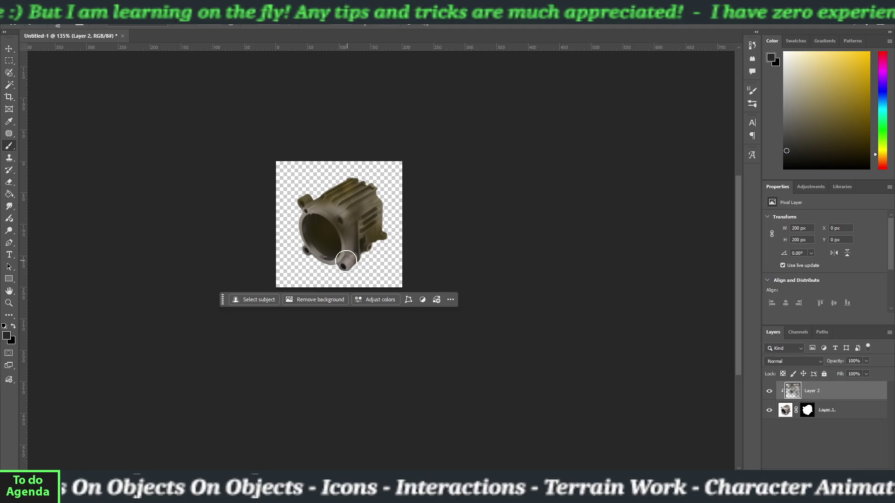
click(858, 465)
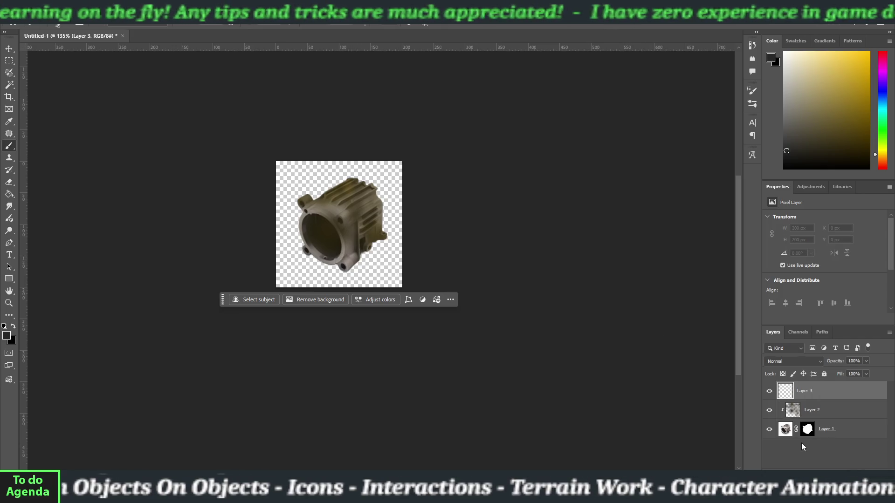
Clip Layer 3, lower its opacity to 37%, and paint a dark stroke on it
alt+click(781, 399)
click(866, 361)
drag(856, 371, 840, 374)
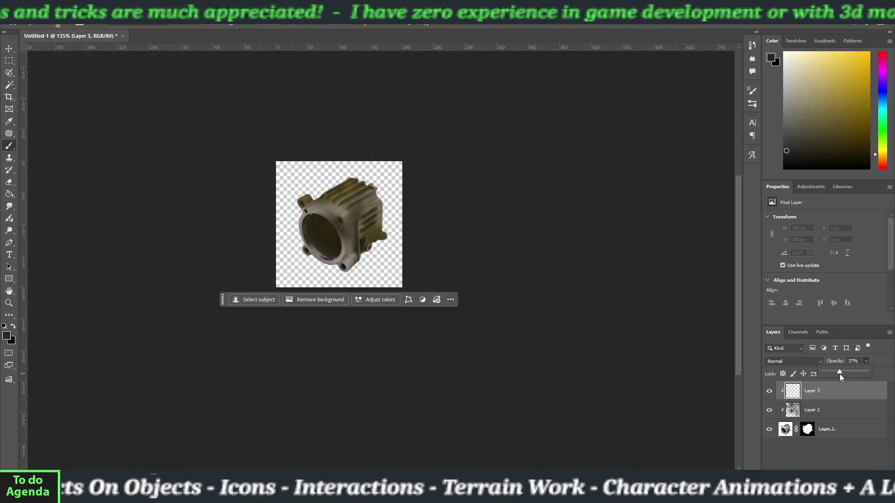
mouse_move(366, 265)
mouse_down()
mouse_move(312, 258)
mouse_move(303, 231)
mouse_move(311, 257)
mouse_move(333, 259)
mouse_move(326, 221)
mouse_move(305, 209)
mouse_move(344, 217)
mouse_move(349, 245)
mouse_move(366, 196)
mouse_move(348, 199)
mouse_move(366, 184)
mouse_move(315, 241)
mouse_move(350, 256)
mouse_move(339, 266)
mouse_move(299, 242)
mouse_move(306, 249)
mouse_move(309, 209)
mouse_move(372, 243)
mouse_up()
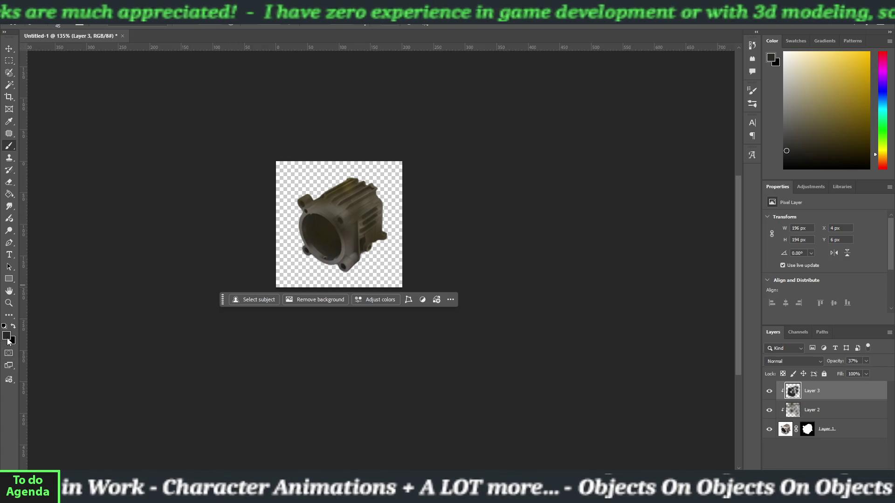
Paint the coil housing with sampled olive-brown, then lighter golden-brown tones
key(i)
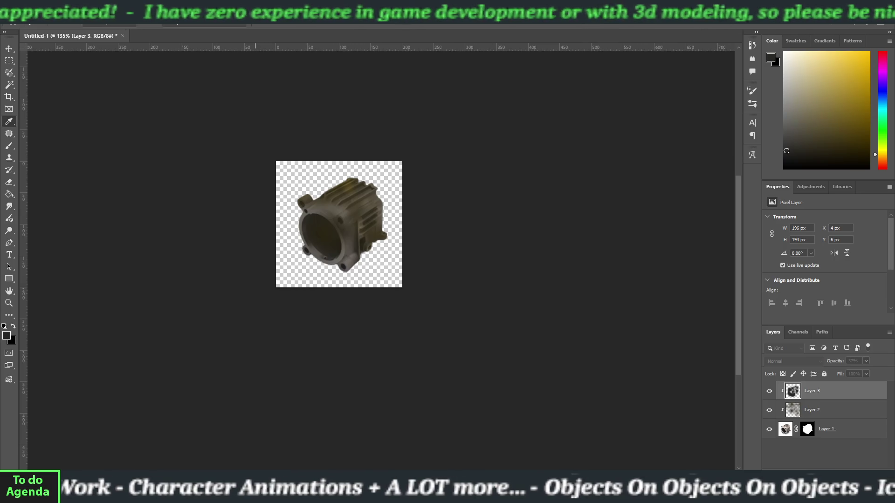
click(400, 182)
key(b)
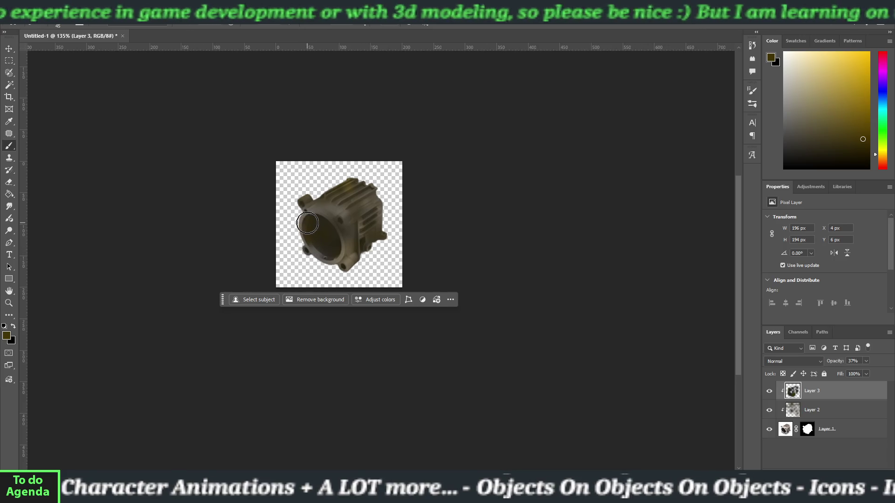
mouse_move(309, 211)
mouse_down()
mouse_move(360, 211)
mouse_move(368, 200)
mouse_up()
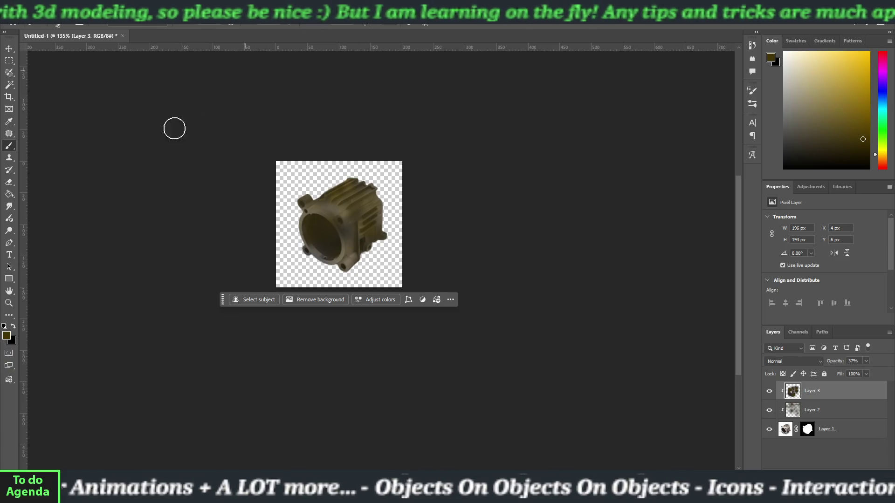
key(i)
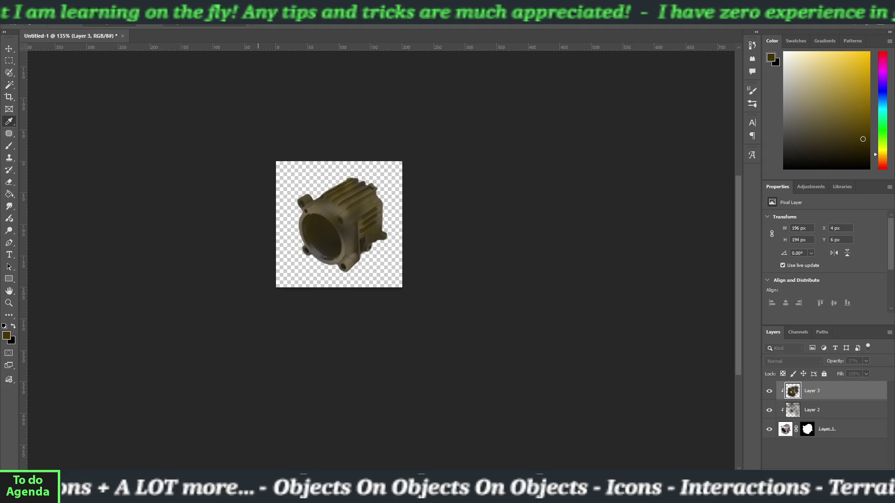
key(b)
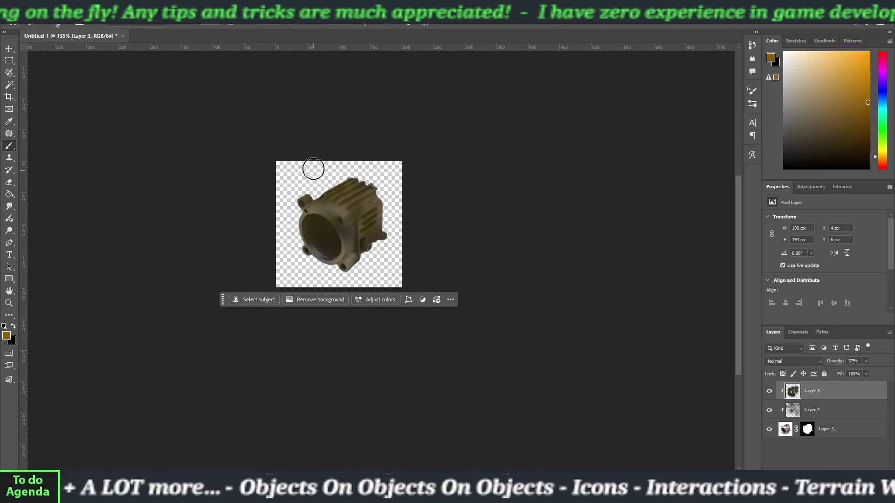
mouse_move(372, 250)
mouse_down()
mouse_move(362, 210)
mouse_move(336, 212)
mouse_move(337, 262)
mouse_move(308, 247)
mouse_move(305, 192)
mouse_move(376, 164)
mouse_move(390, 214)
mouse_move(371, 258)
mouse_move(385, 269)
mouse_up()
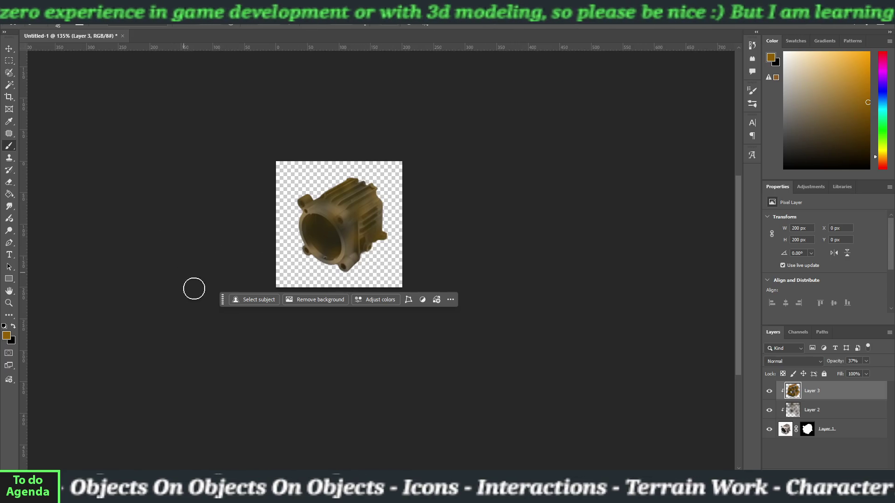
click(9, 48)
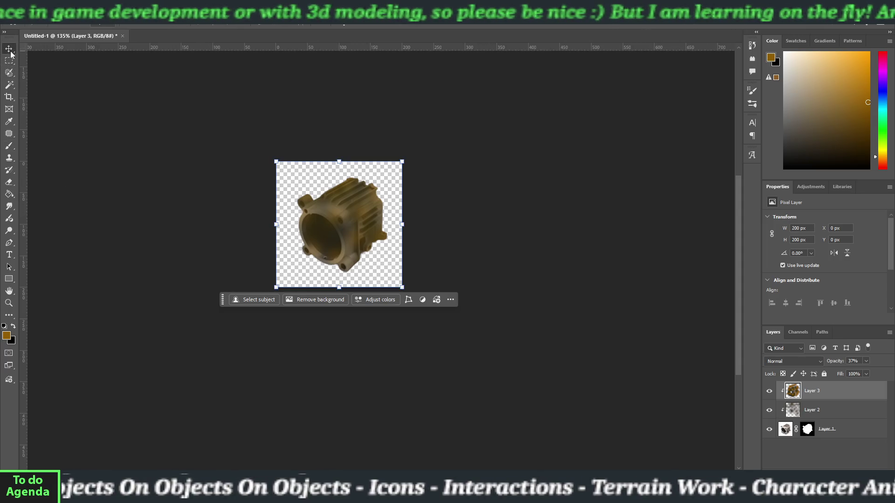
click(163, 254)
scroll(196, 269, down, 2)
scroll(196, 269, down, 2)
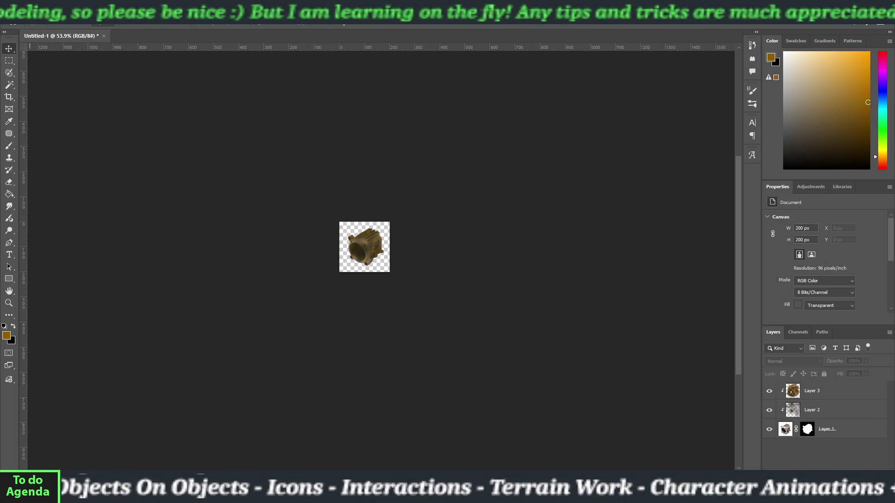
Export the tinted image through File > Export > Export As, then paste the stator photo as a new layer
click(14, 16)
mouse_move(128, 150)
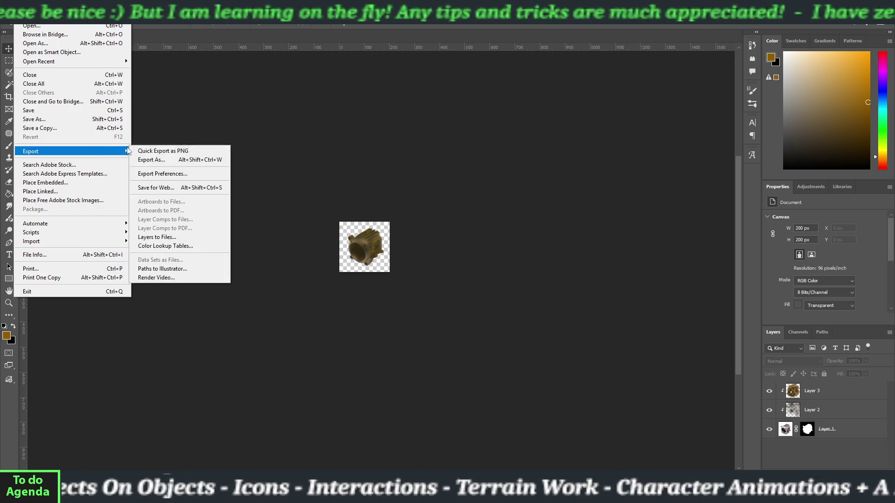
click(150, 160)
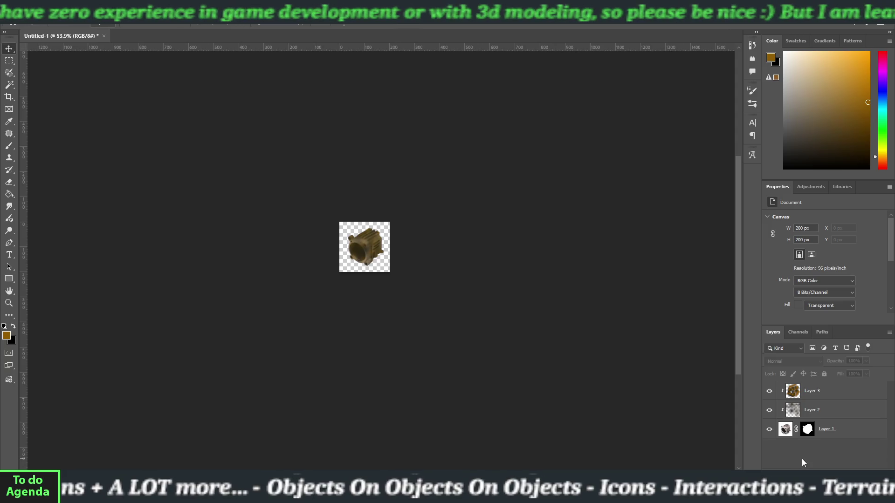
key(ctrl+v)
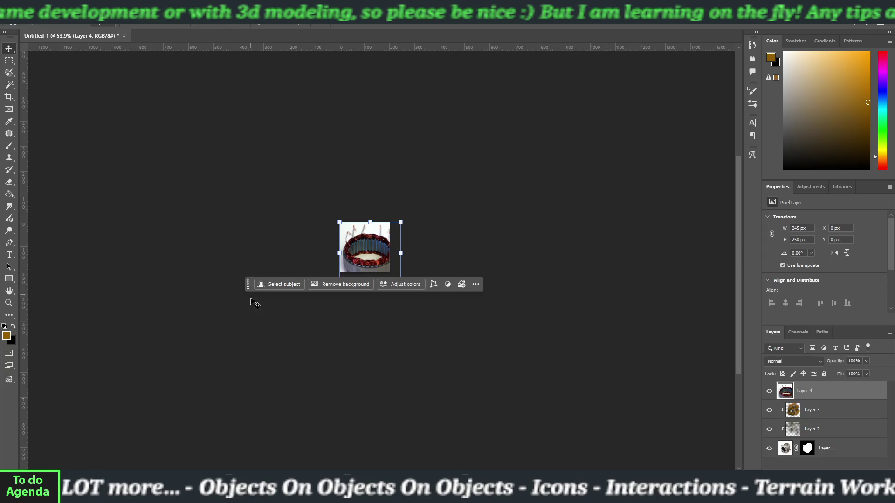
Scale the pasted stator photo on Layer 4 down to 200 × 200 px
drag(250, 293, 252, 311)
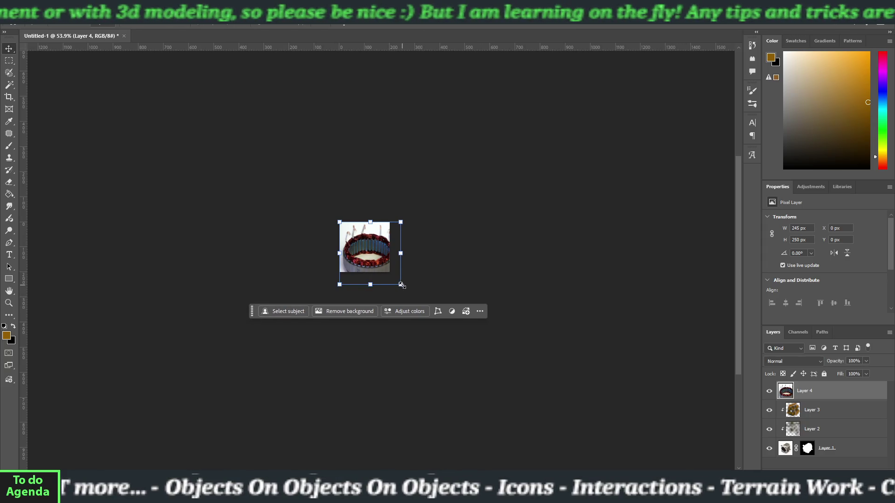
drag(401, 284, 390, 272)
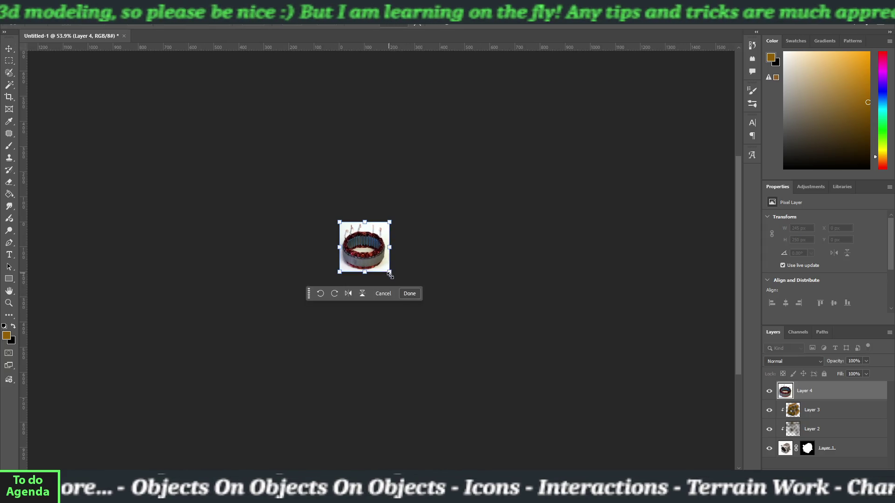
click(404, 294)
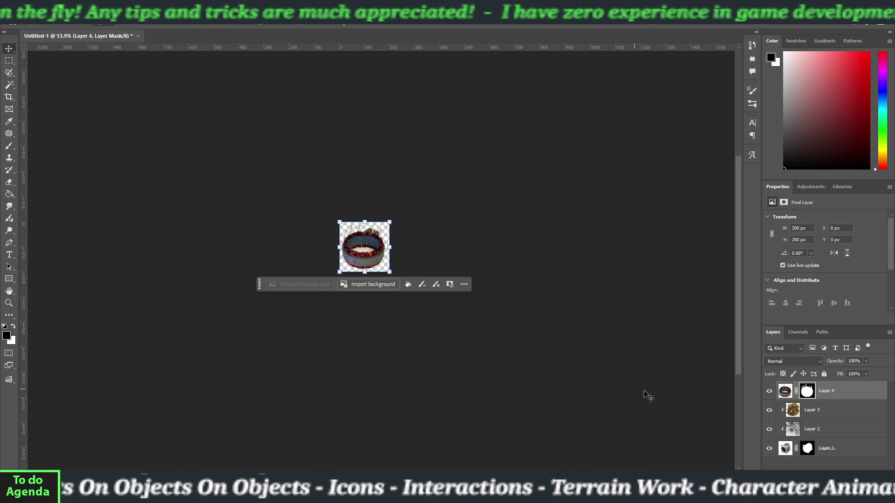
Hide Layers 3, 2 and 1 so only the stator layer shows
click(769, 410)
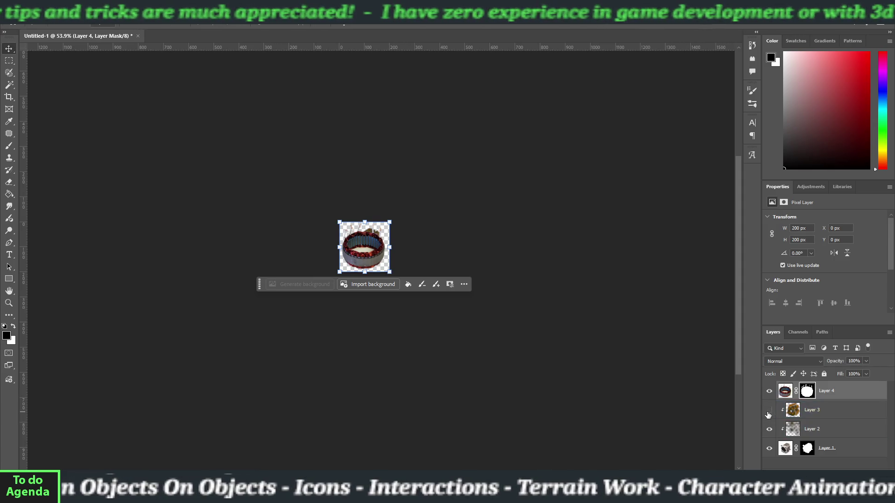
drag(770, 430, 770, 450)
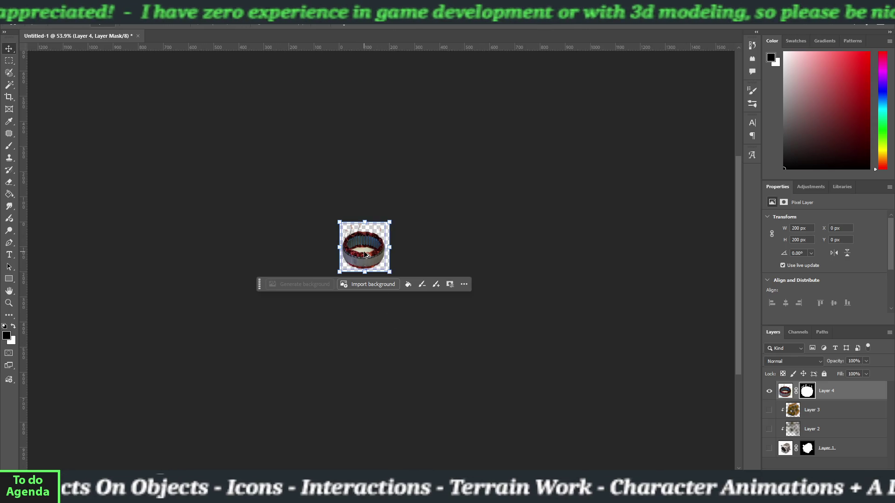
scroll(364, 254, up, 5)
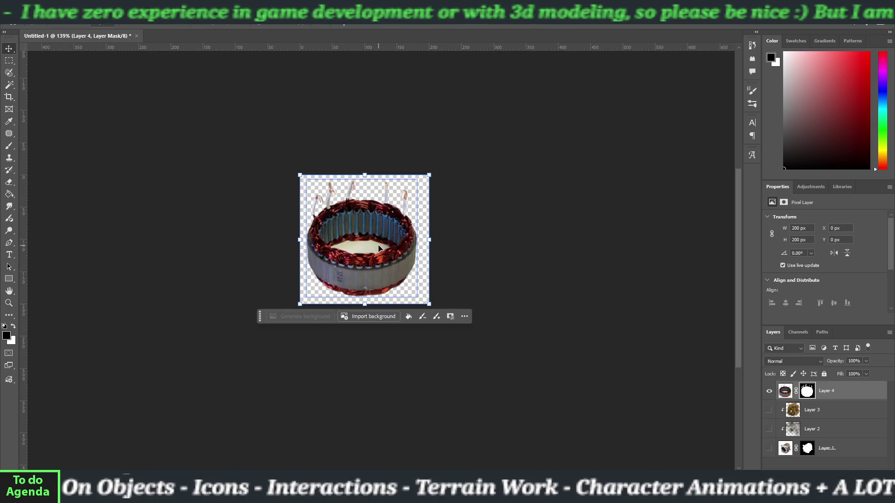
click(140, 225)
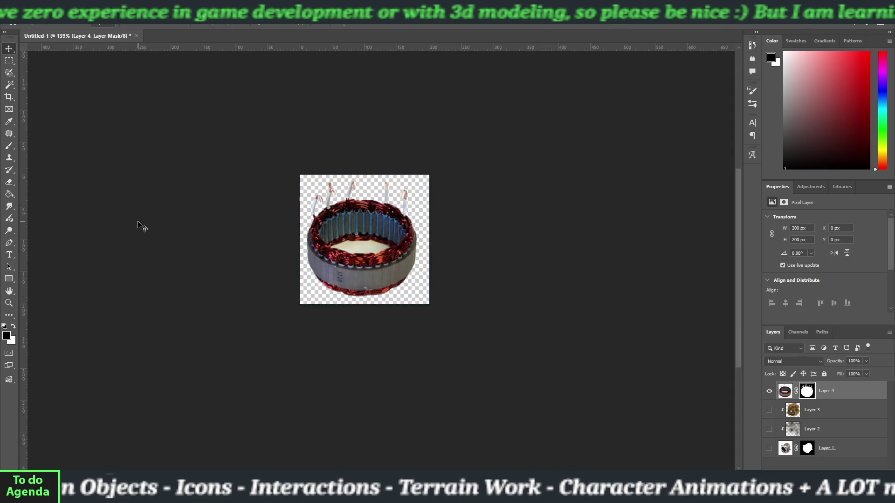
On Layer 4, Magic Wand select the white centre inside the ring, retrying until the whole patch is picked
click(9, 84)
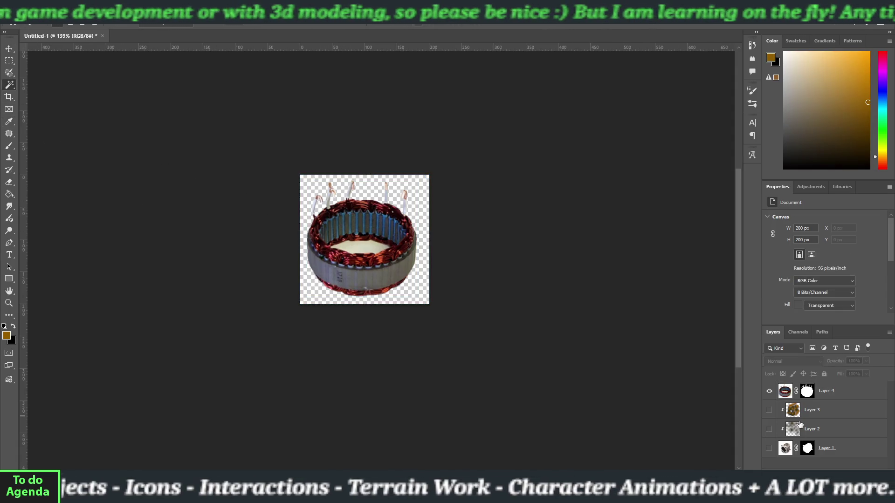
click(796, 391)
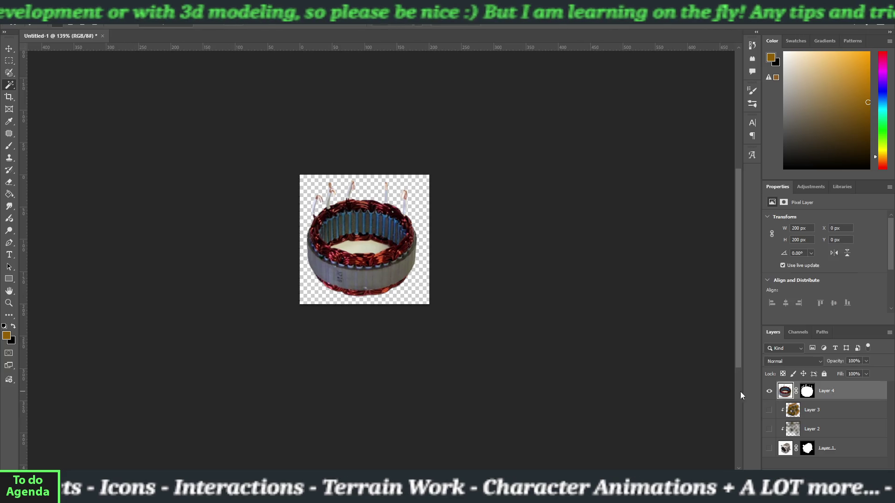
click(364, 248)
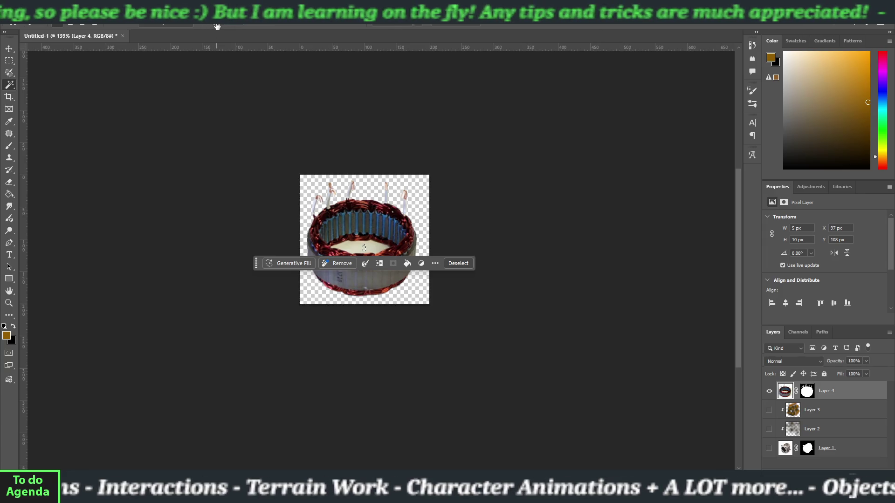
click(451, 263)
click(358, 250)
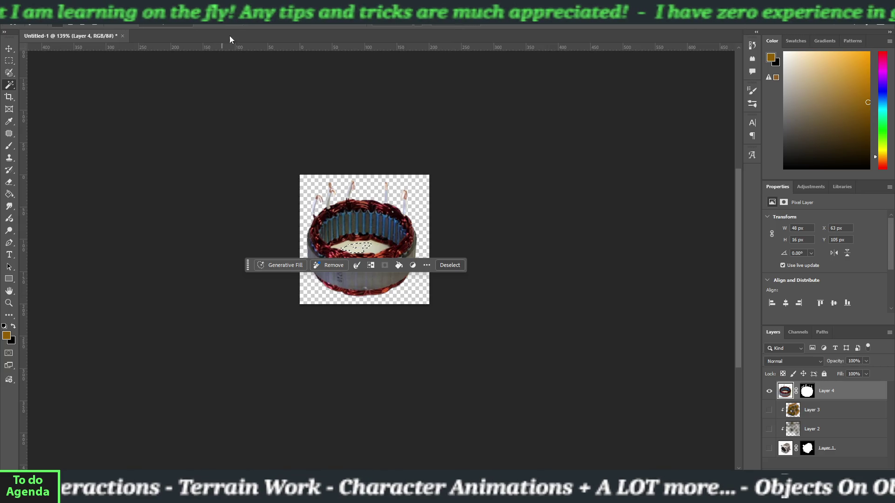
click(459, 264)
click(372, 251)
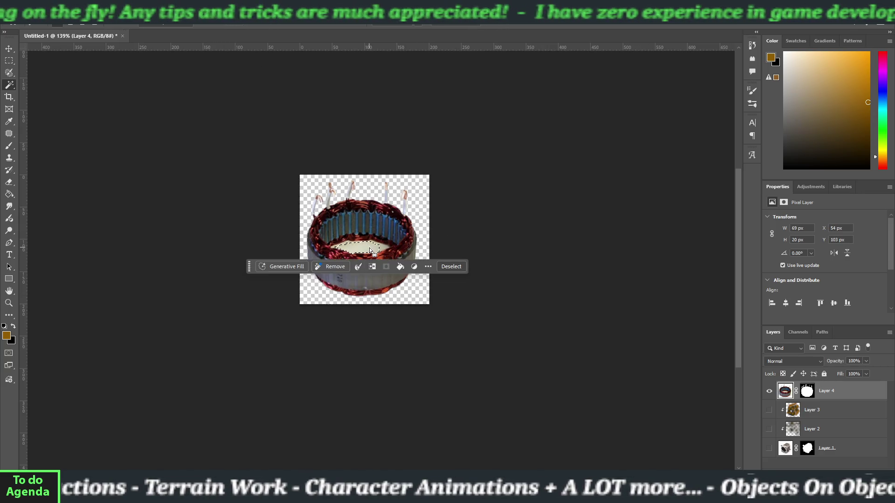
click(443, 270)
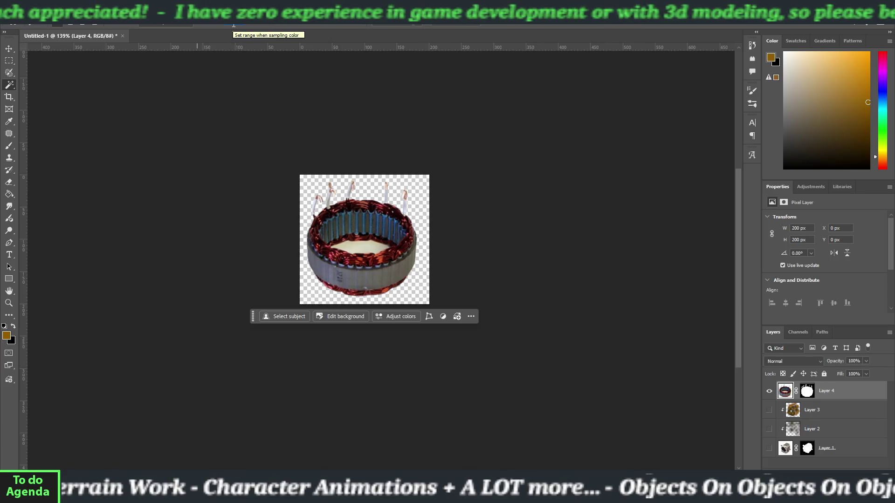
click(359, 250)
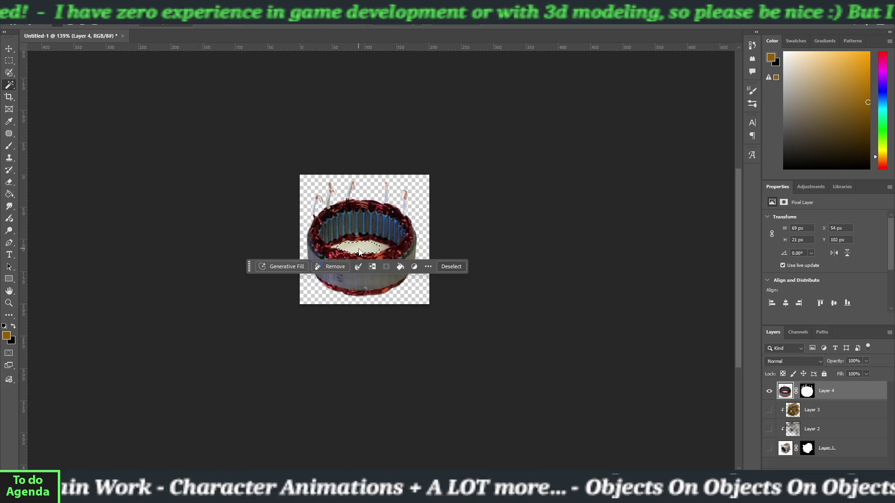
click(451, 266)
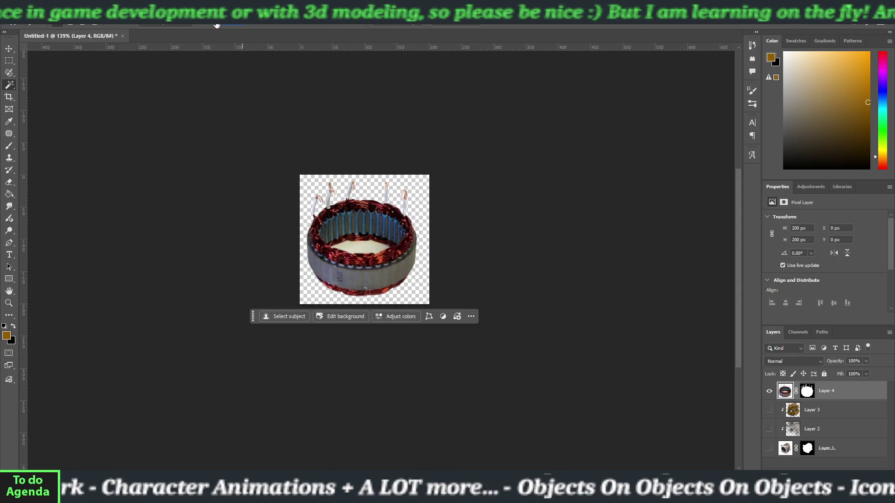
click(358, 247)
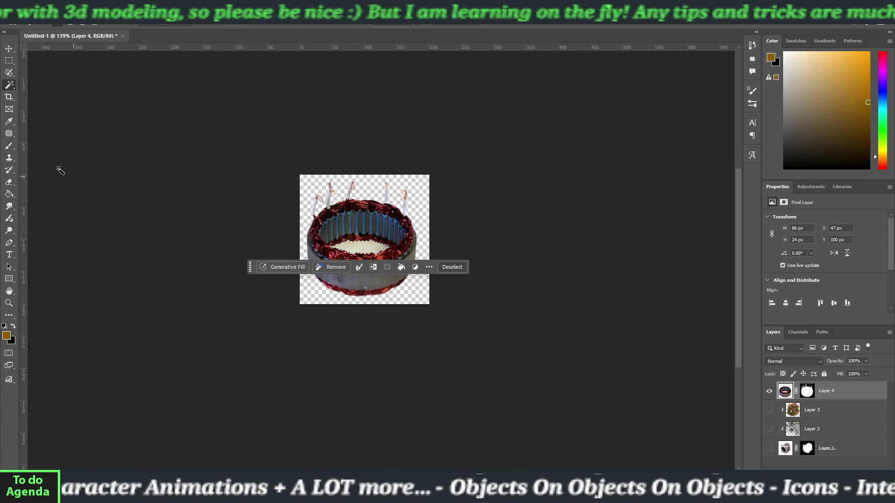
Erase the selected white centre with the Eraser and deselect
click(9, 182)
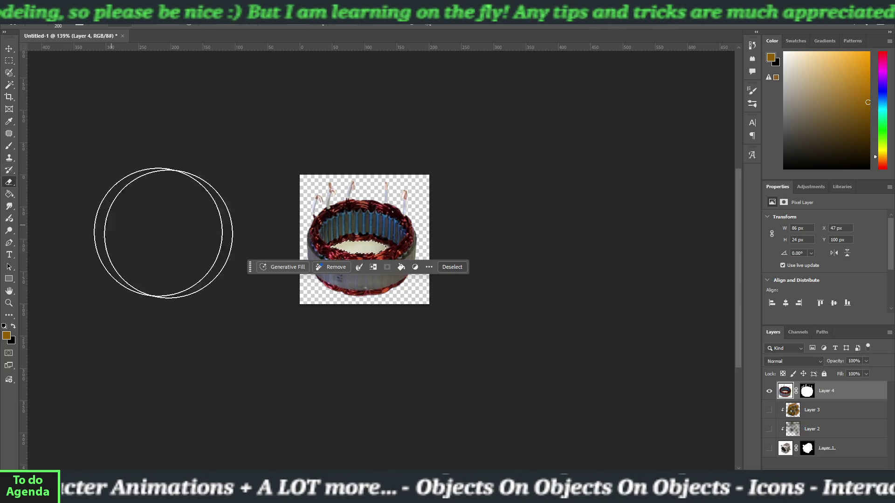
click(354, 247)
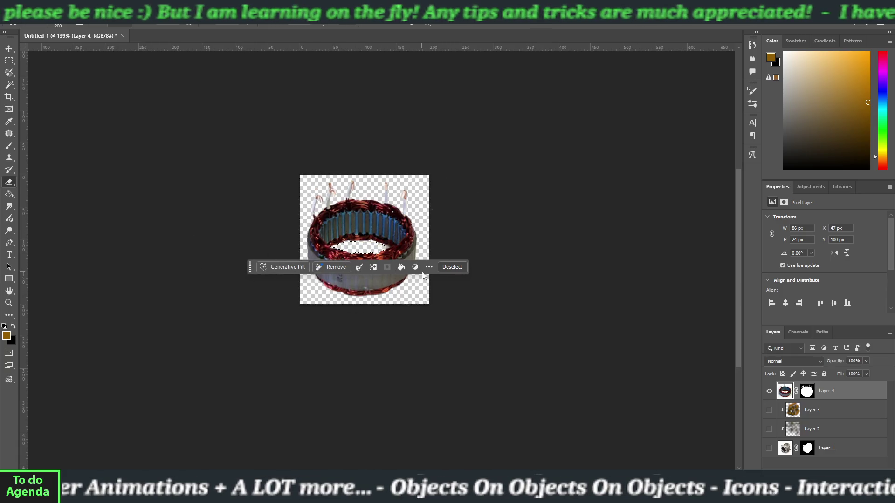
click(452, 266)
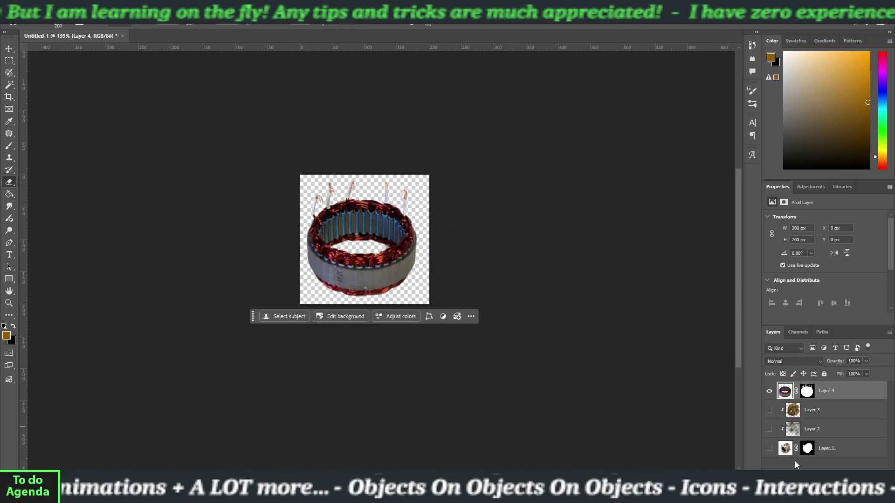
Add Layer 5 beneath Layer 4 and fill it black with the Paint Bucket
key(ctrl+shift+alt+n)
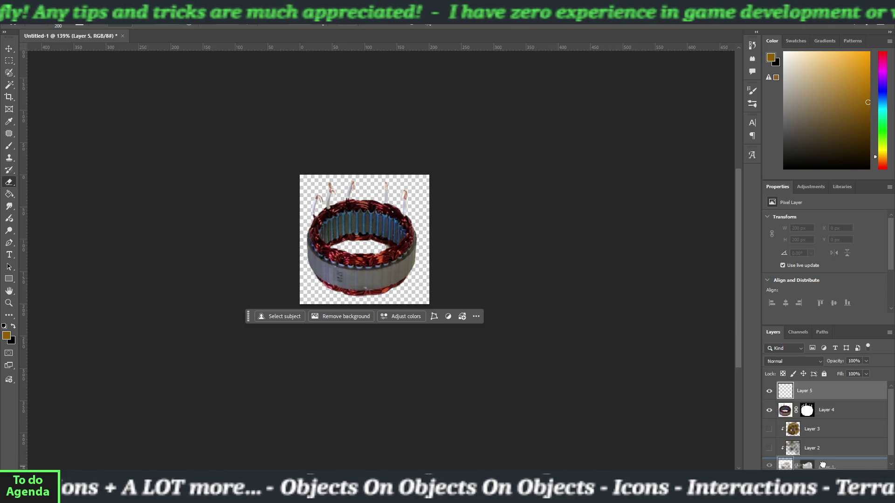
drag(822, 465, 822, 419)
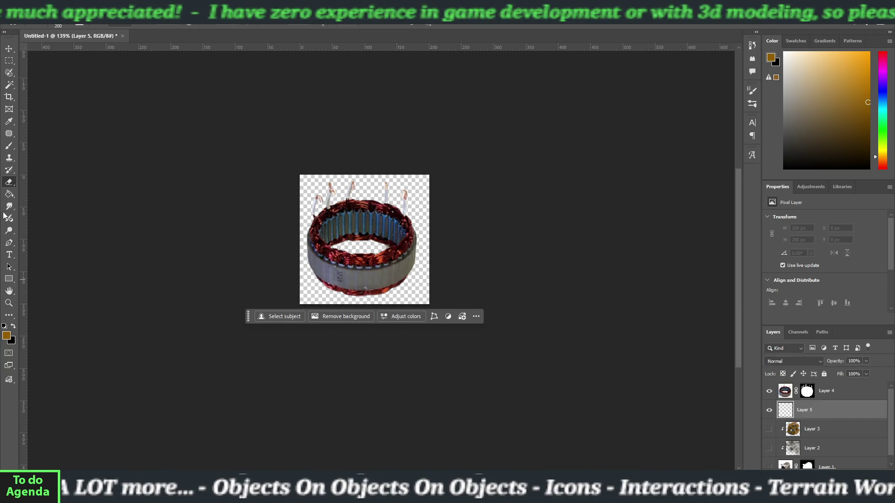
key(i)
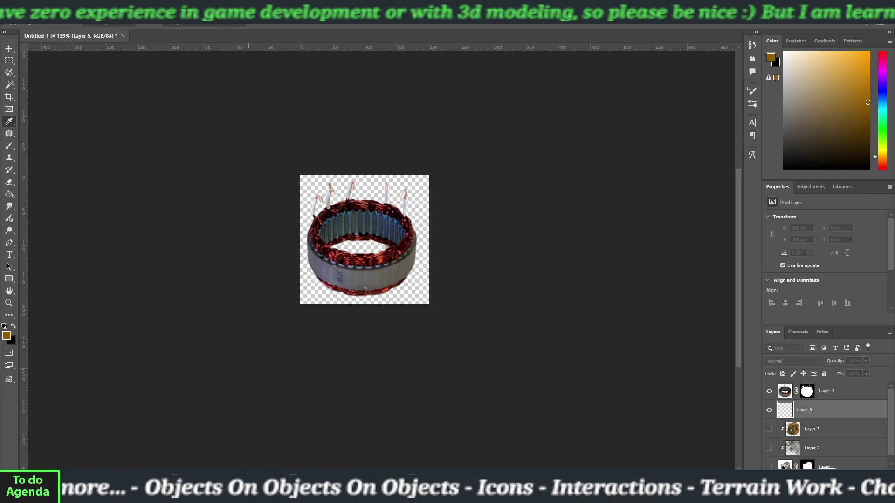
key(g)
key(d)
click(425, 207)
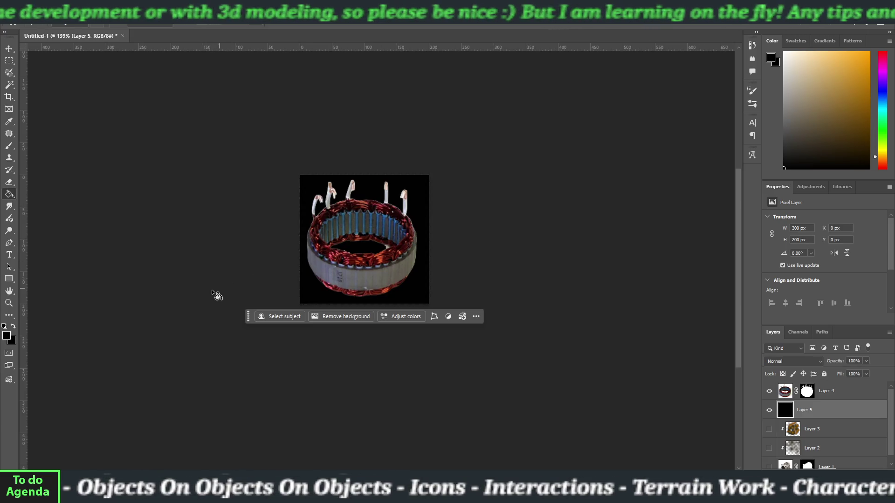
Return to the Eraser and make Layer 4, the stator cut-out, active again
click(9, 182)
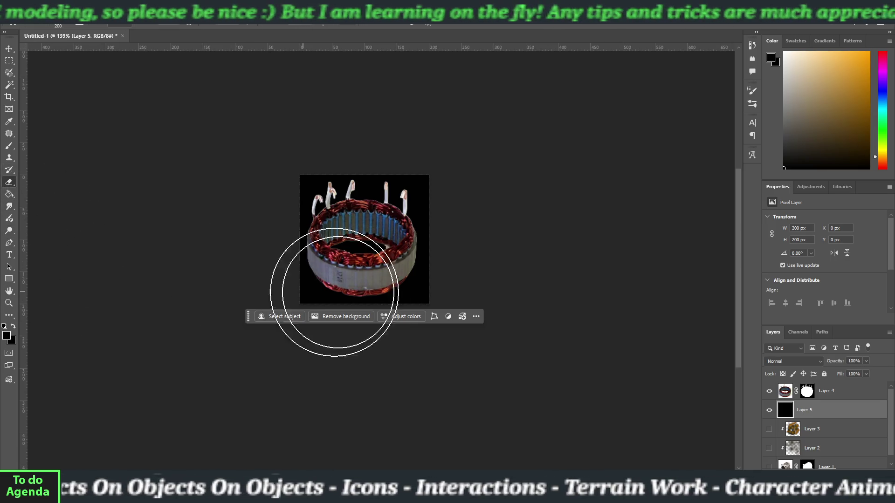
click(784, 391)
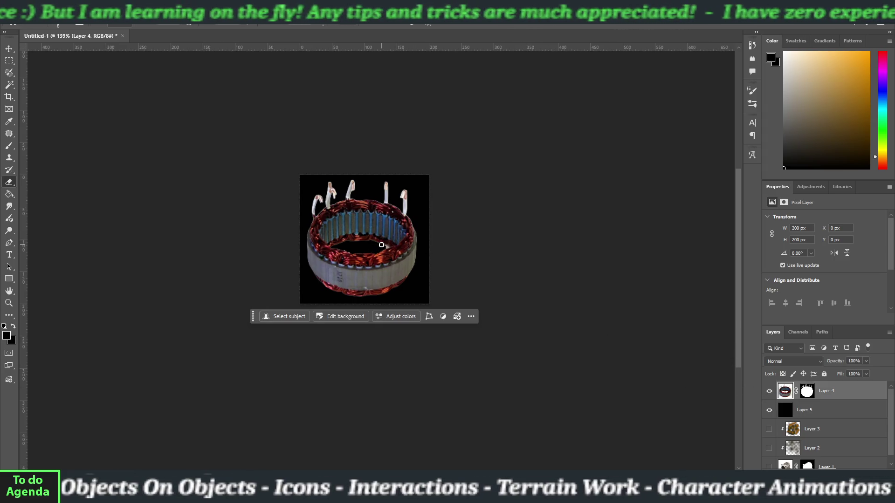
scroll(384, 246, up, 5)
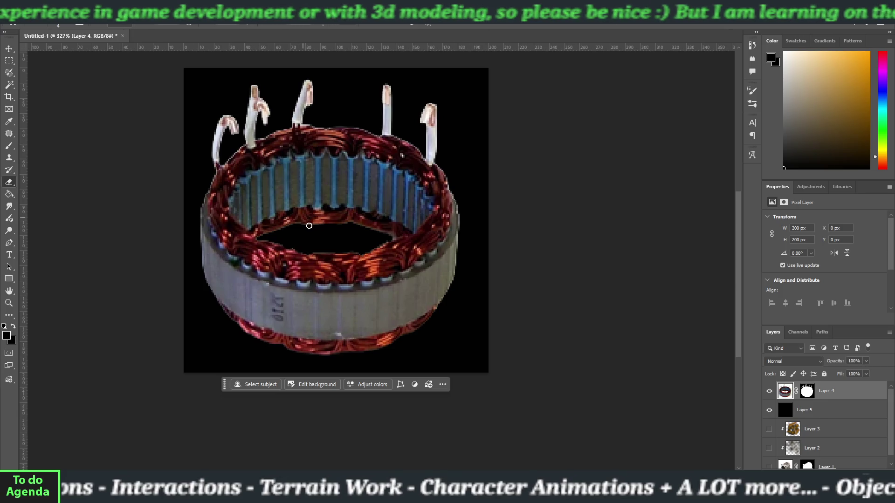
scroll(310, 226, down, 5)
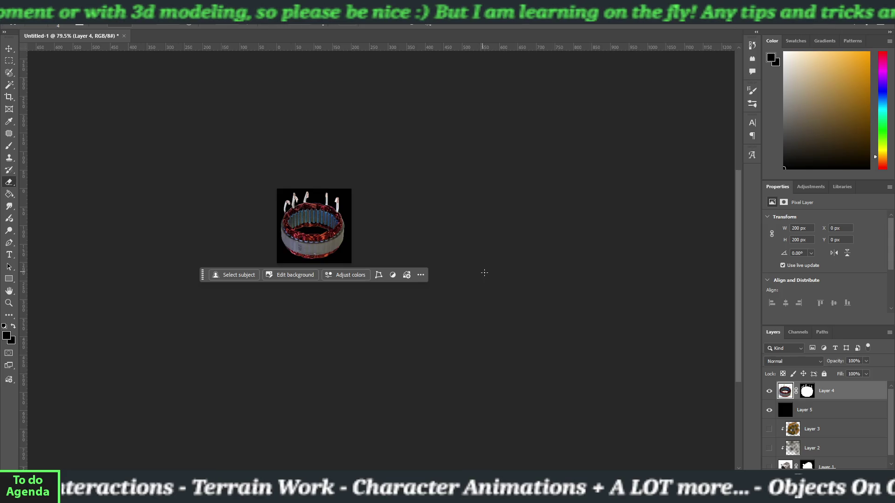
Hide black Layer 5, clear the layer selection and shift the image right
click(769, 410)
click(9, 49)
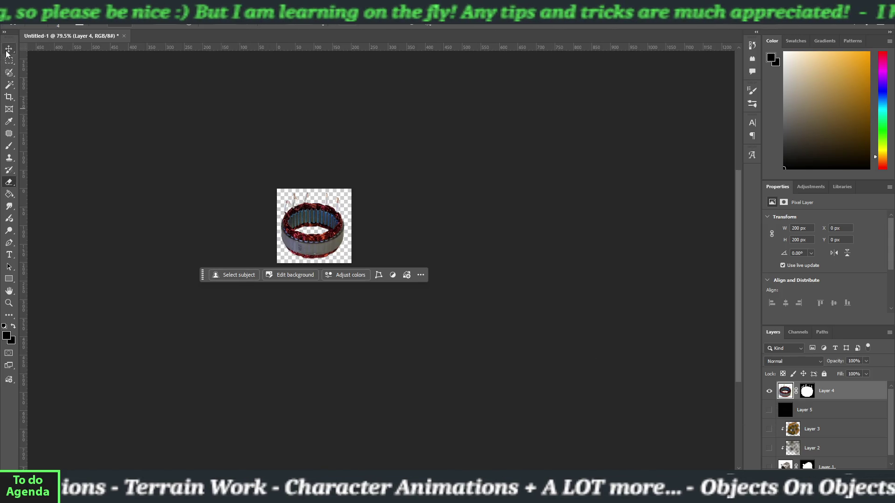
click(252, 210)
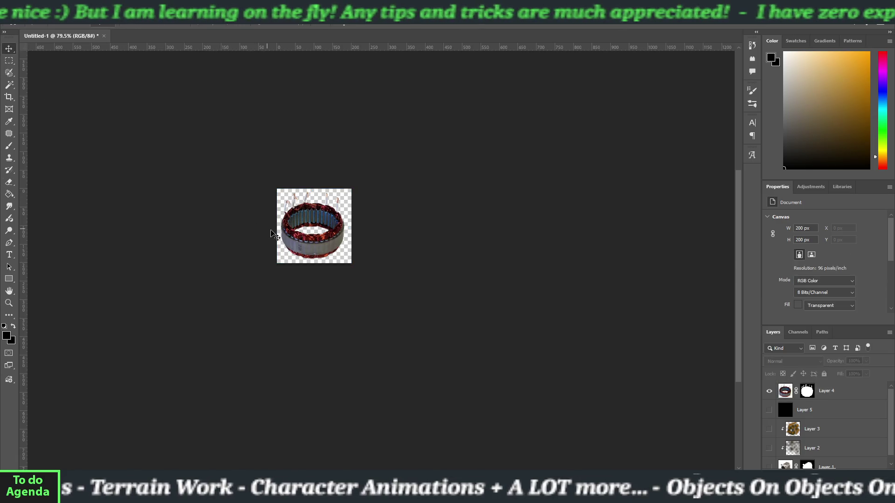
drag(309, 224, 383, 224)
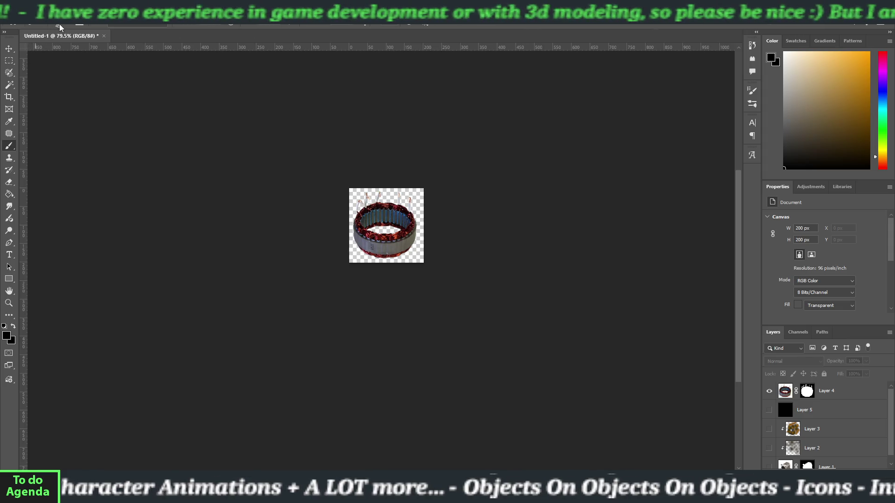
Sample a brown painting colour, take the Brush, and add Layer 6 clipped to Layer 4
key(i)
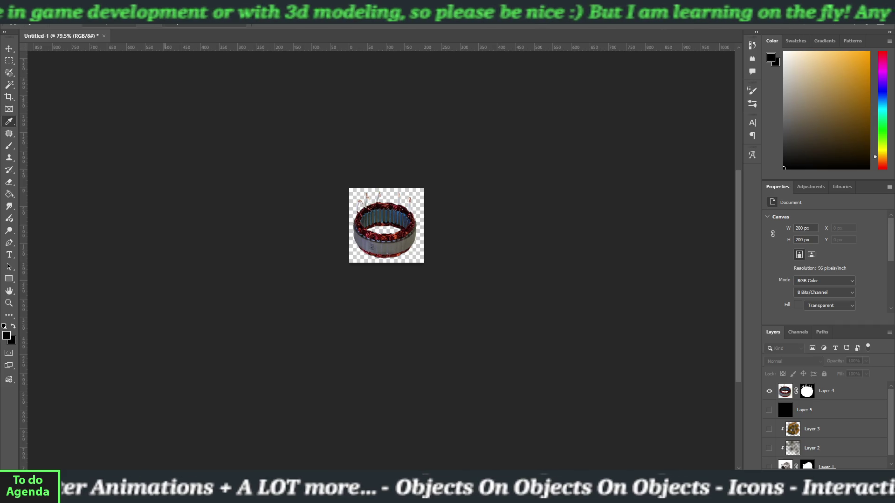
click(361, 219)
key(b)
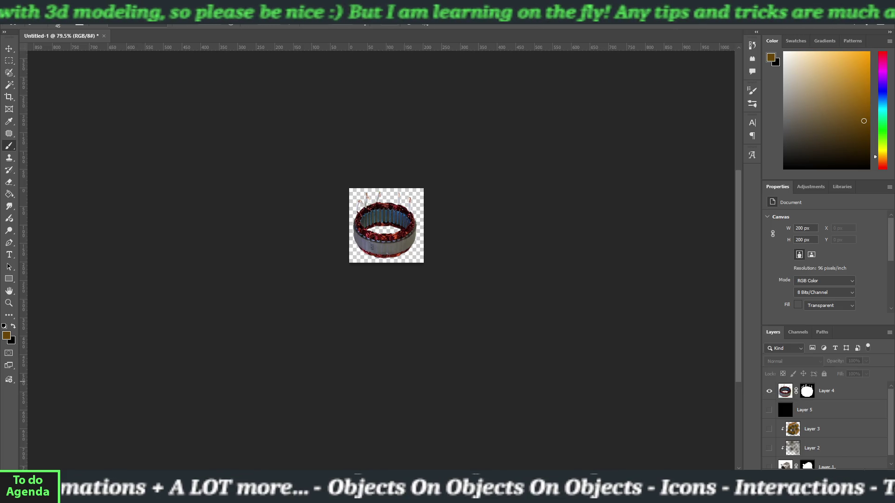
click(869, 485)
alt+click(792, 398)
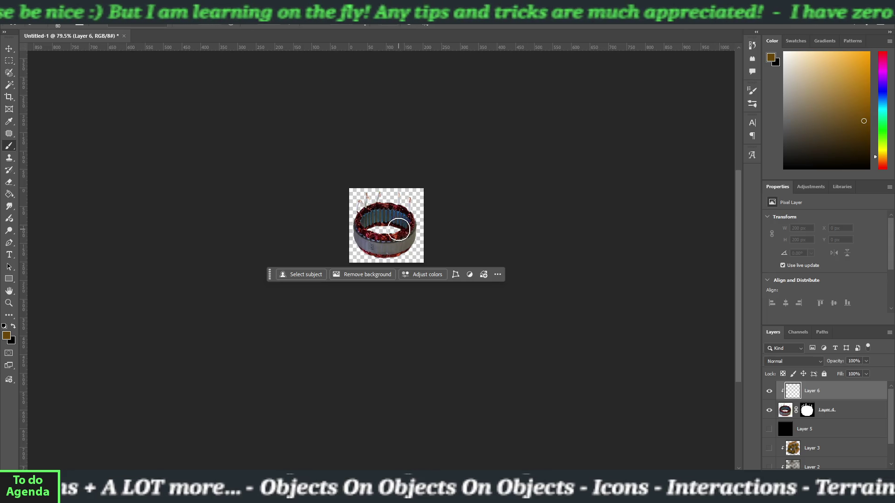
Resize the brush and paint brown over the whole stator on Layer 6
key(bracketright)
key(bracketright)
key(bracketright)
key(bracketleft)
key(bracketleft)
key(bracketleft)
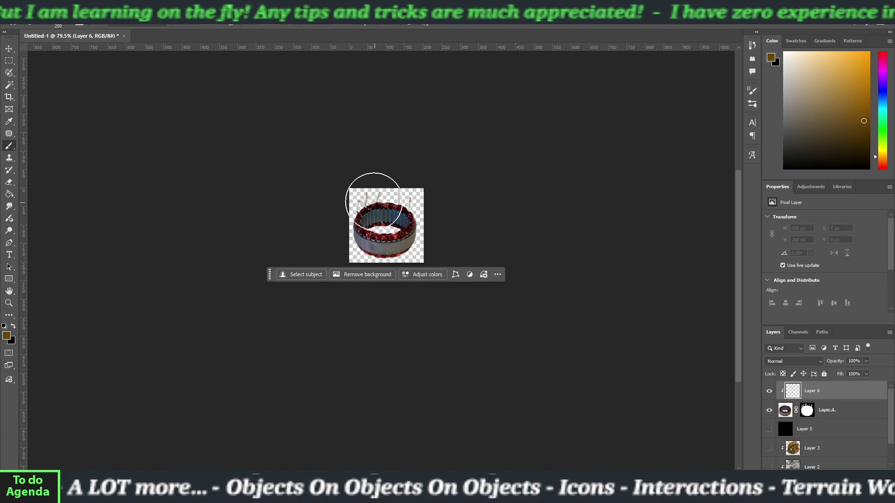
drag(369, 189, 359, 180)
mouse_move(326, 206)
mouse_down()
mouse_move(410, 260)
mouse_move(439, 236)
mouse_move(419, 209)
mouse_move(375, 247)
mouse_up()
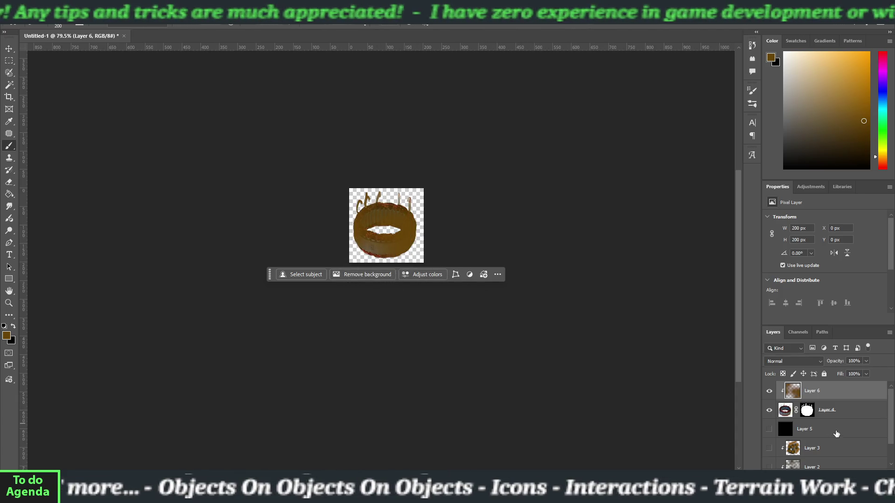
Set Layer 6's blend mode to Darken and sample a dark grey painting colour
click(795, 356)
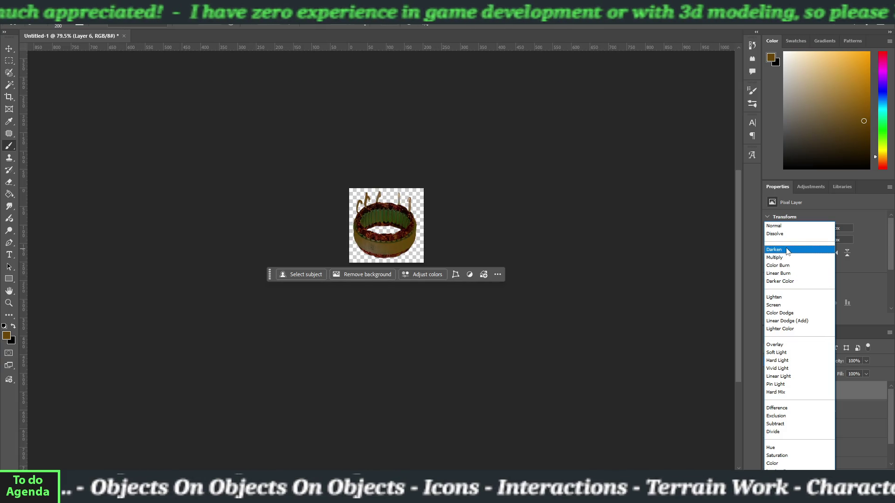
click(787, 251)
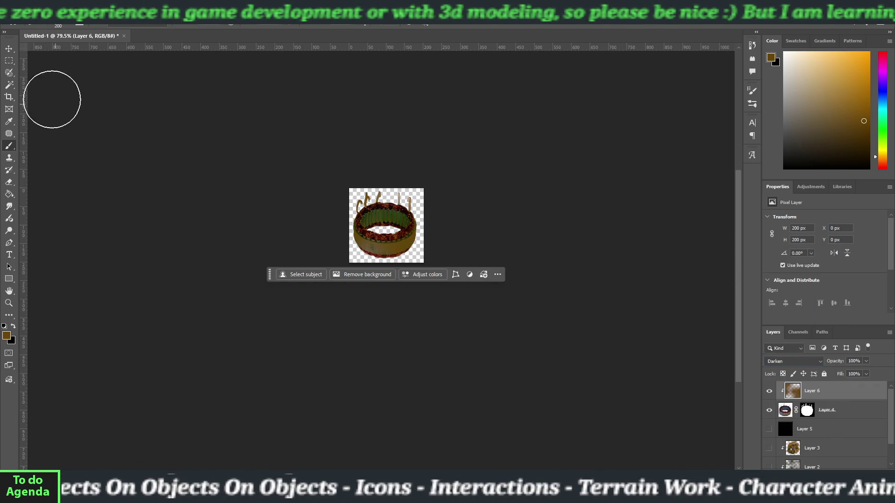
key(i)
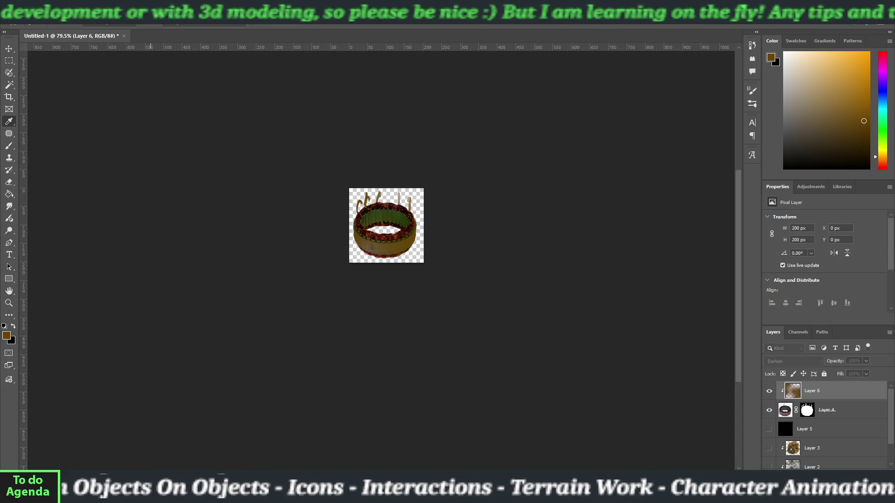
click(319, 144)
key(b)
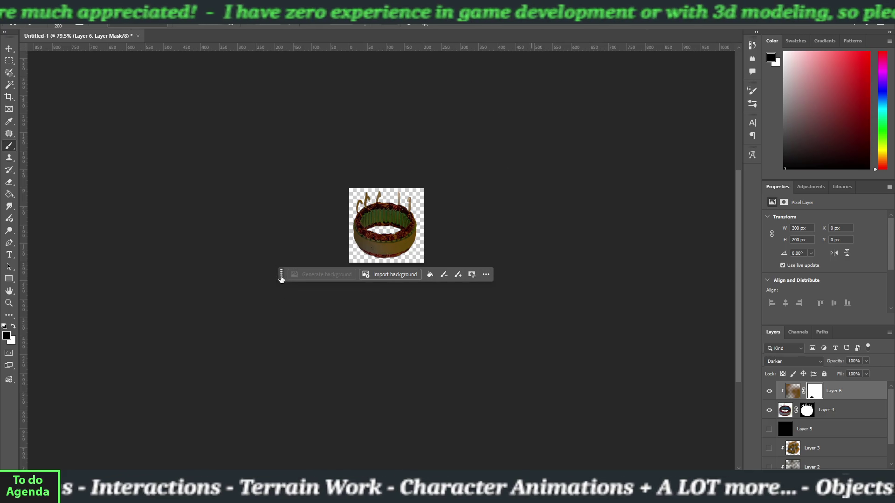
Mask out the tint along the stator's bottom edge and pick a new painting colour
drag(281, 274, 241, 413)
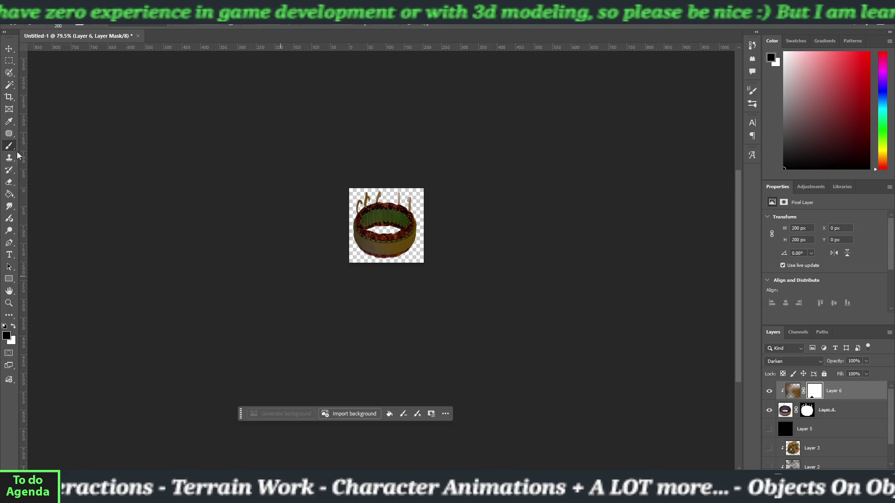
mouse_move(336, 269)
mouse_down()
mouse_move(349, 264)
mouse_move(374, 277)
mouse_move(427, 251)
mouse_move(410, 265)
mouse_move(397, 230)
mouse_up()
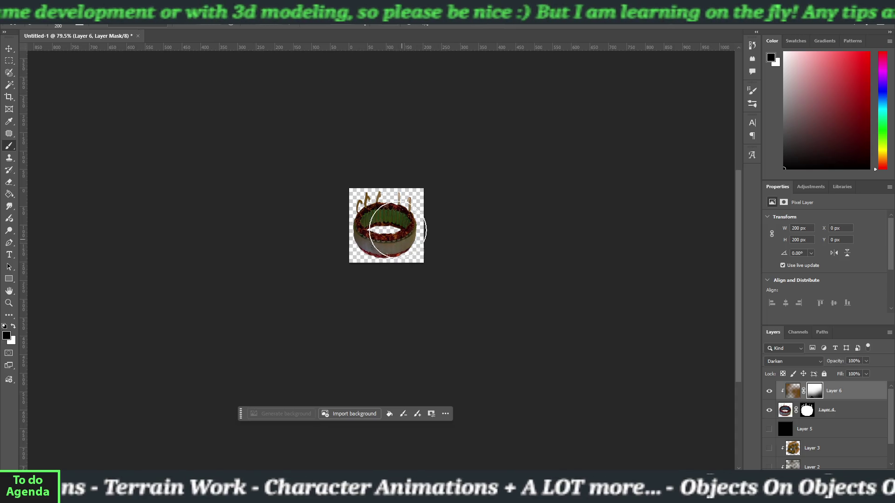
drag(360, 180, 389, 226)
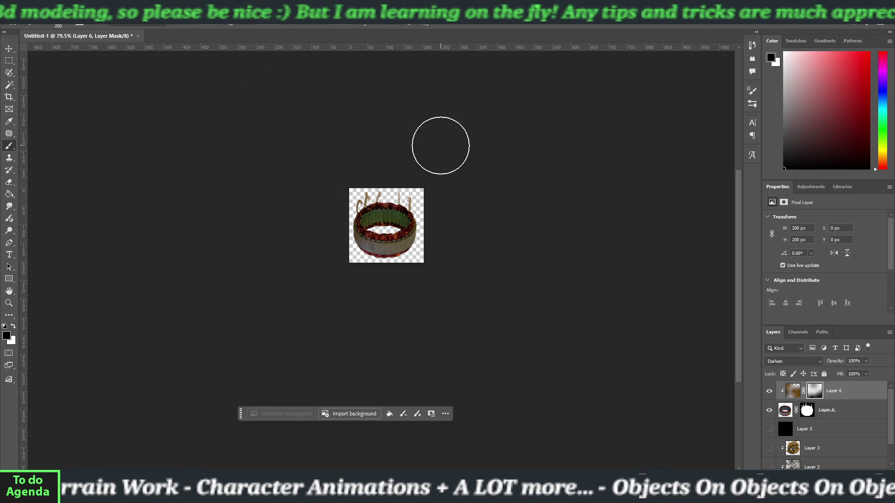
key(i)
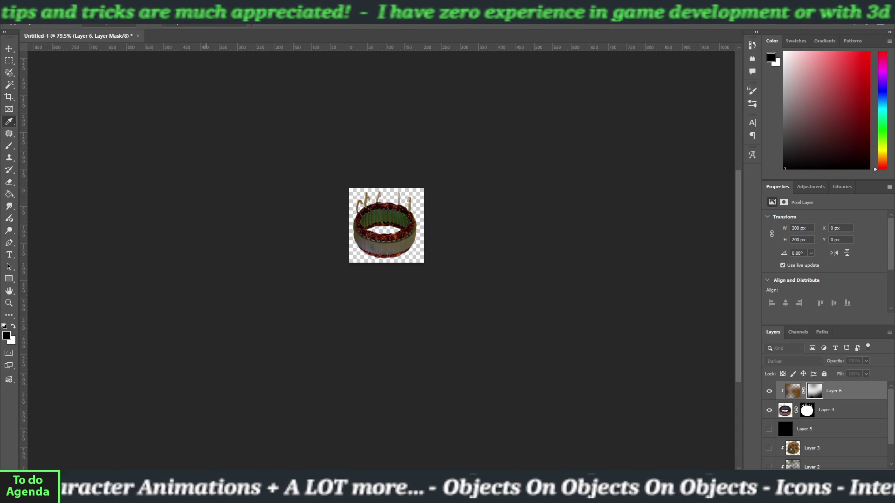
key(b)
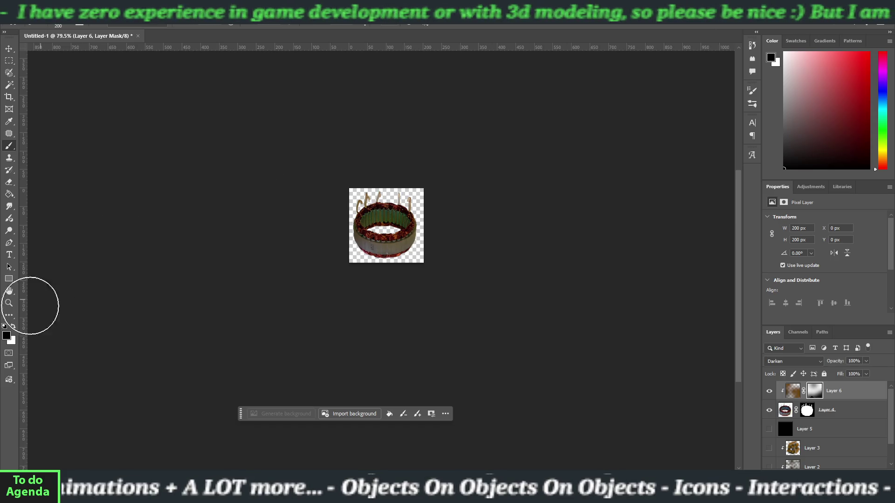
click(6, 335)
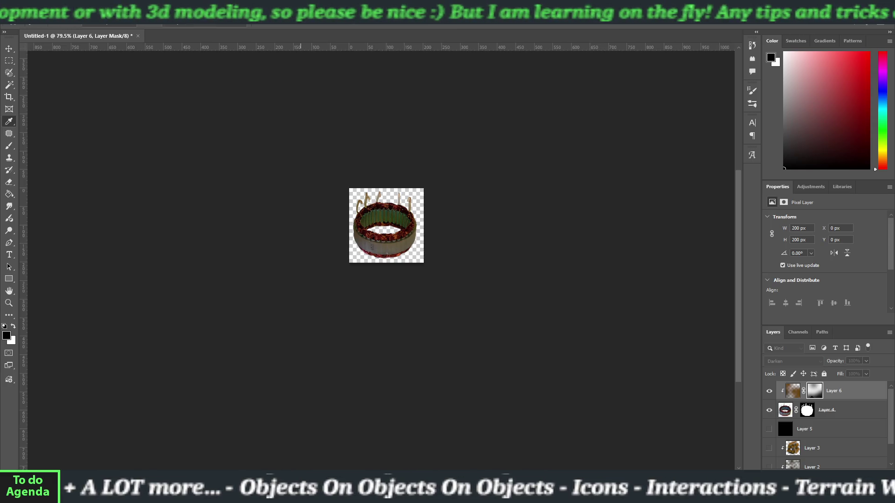
key(Return)
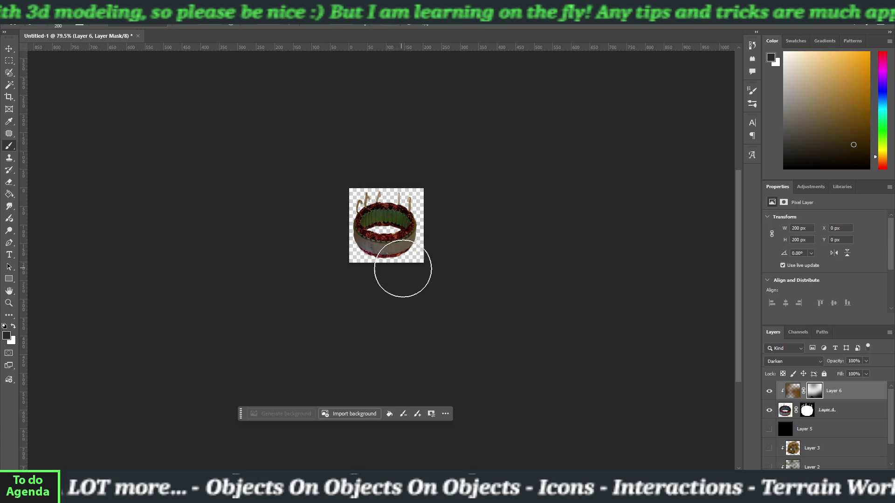
Vary the mask with dark and white strokes, undo them, and delete Layer 6's mask
mouse_move(394, 255)
mouse_down()
mouse_move(399, 249)
mouse_move(369, 253)
mouse_move(405, 251)
mouse_up()
key(x)
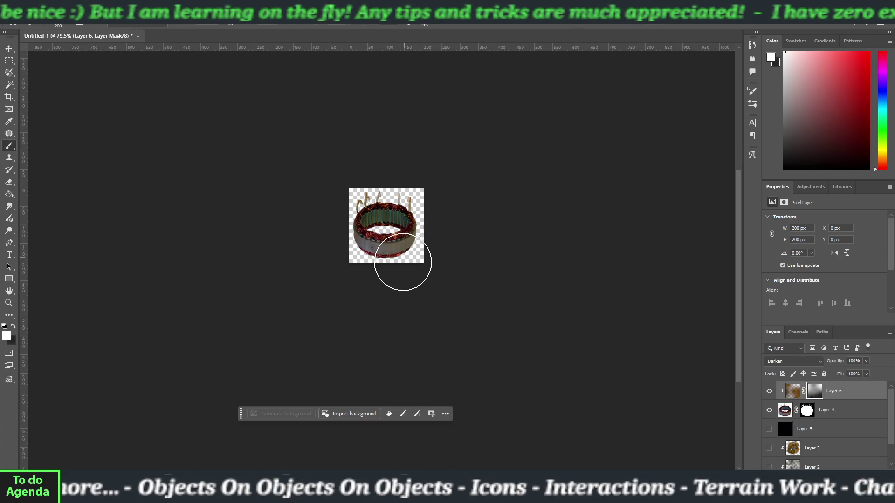
mouse_move(400, 259)
mouse_down()
mouse_move(359, 246)
mouse_move(345, 256)
mouse_move(384, 211)
mouse_move(343, 287)
mouse_move(384, 259)
mouse_move(341, 266)
mouse_move(427, 254)
mouse_move(365, 260)
mouse_move(379, 259)
mouse_move(423, 196)
mouse_move(375, 259)
mouse_move(374, 290)
mouse_move(349, 279)
mouse_move(351, 233)
mouse_move(343, 292)
mouse_move(383, 234)
mouse_up()
key(x)
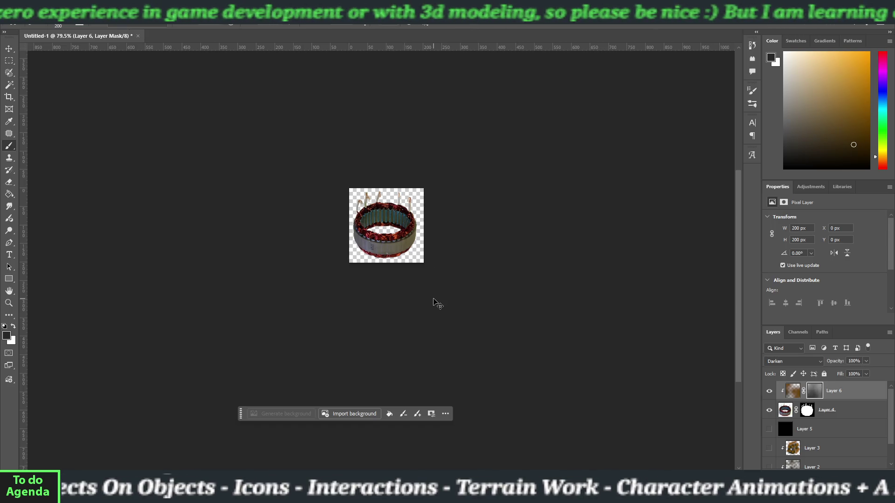
key(ctrl+z)
key(ctrl+z)
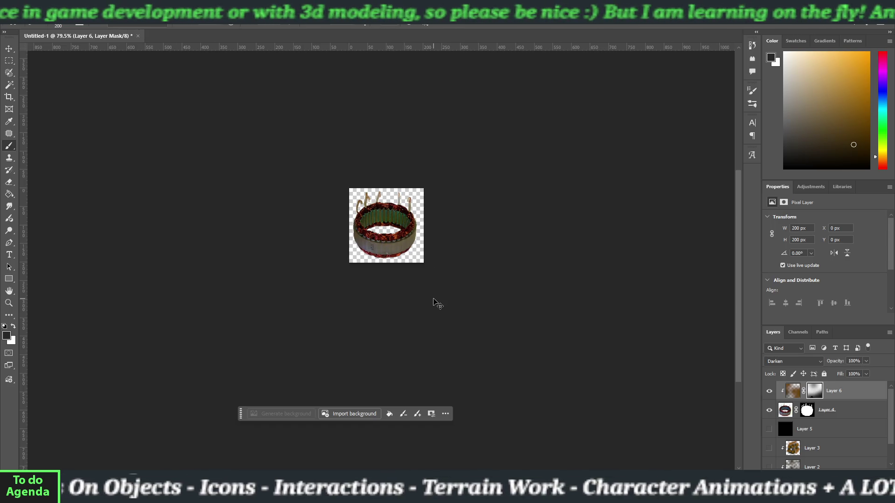
key(ctrl+z)
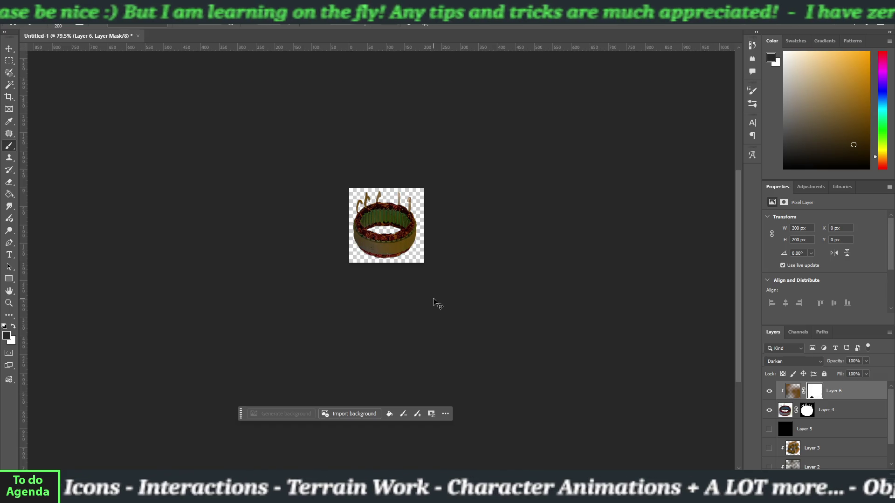
key(ctrl+z)
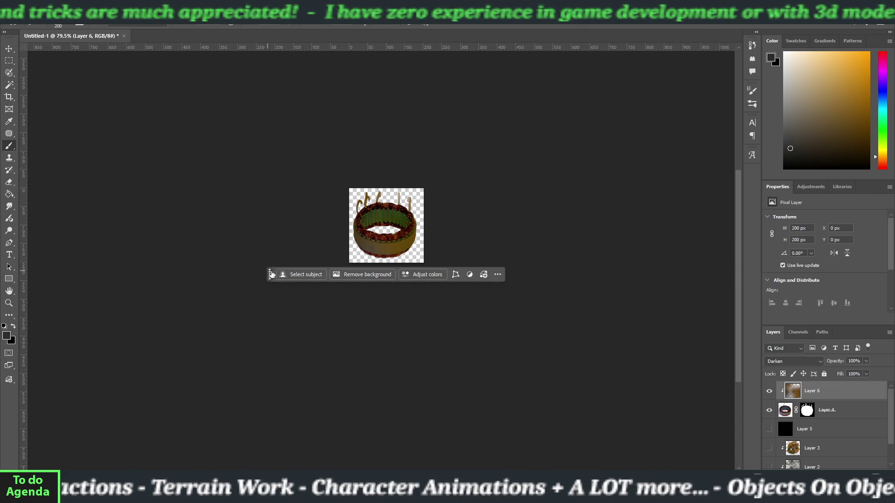
Undo a stray stroke on the coil ring and shrink the brush to 45
drag(270, 274, 225, 467)
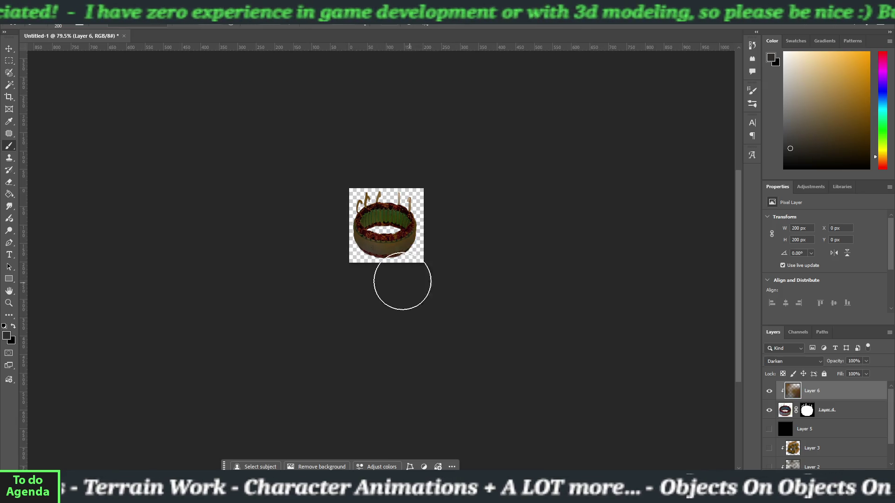
mouse_move(402, 281)
mouse_down()
mouse_move(379, 190)
mouse_move(365, 210)
mouse_move(435, 230)
mouse_move(387, 245)
mouse_up()
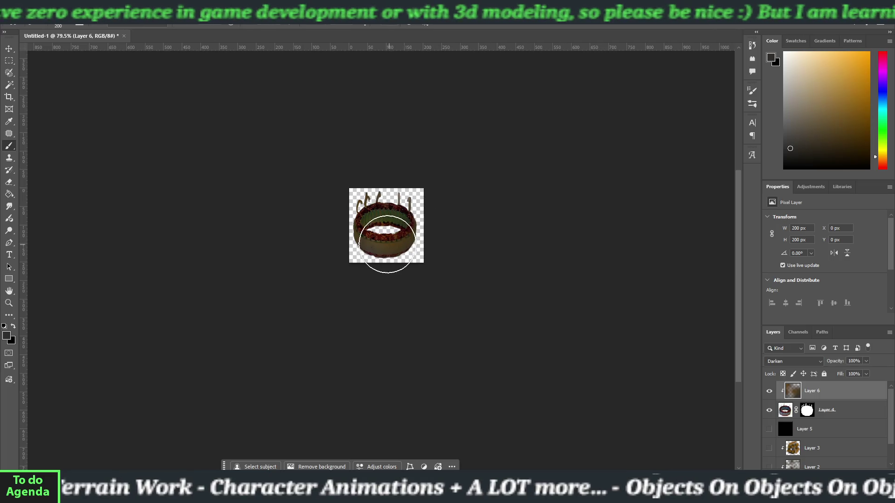
key(ctrl+z)
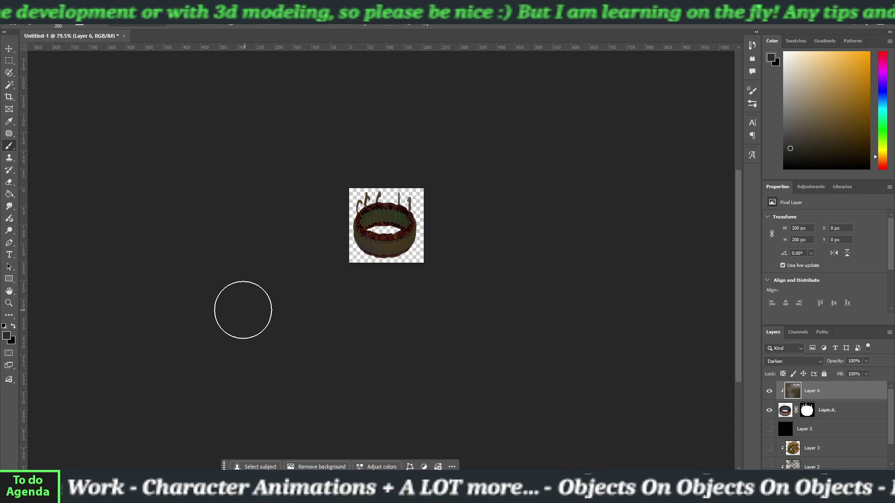
key(bracketleft)
key(bracketleft)
key(bracketleft)
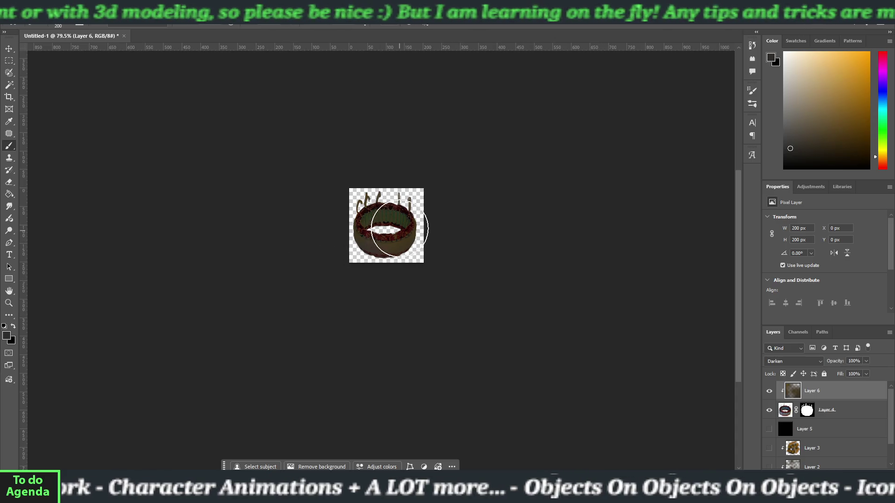
key(bracketleft)
key(bracketleft)
key(bracketleft)
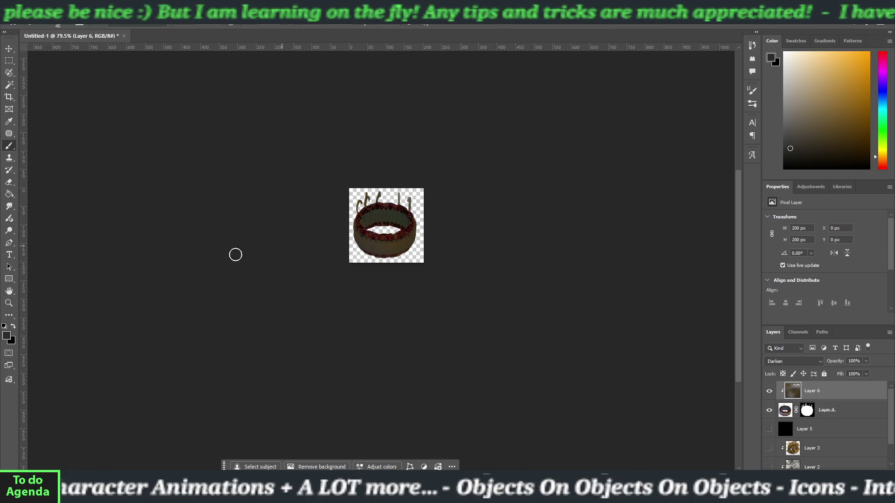
Paint black over the coil's inner band, then with a 70 brush over the lower outer band
key(i)
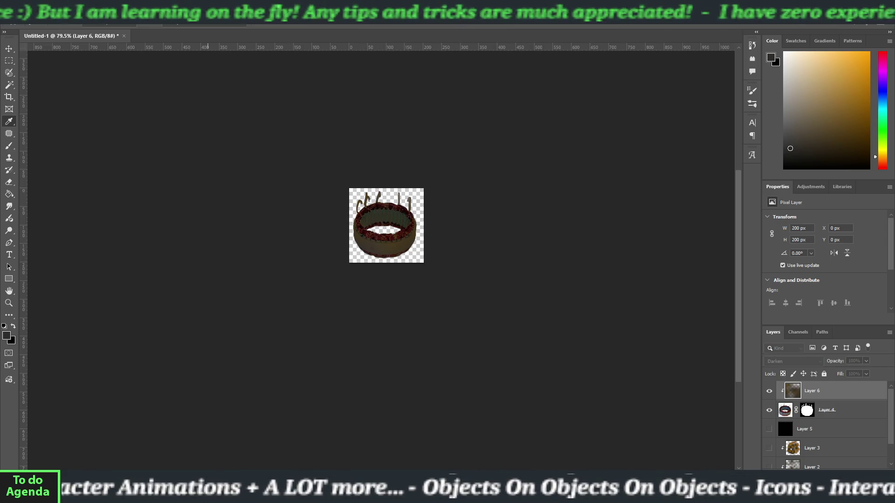
key(d)
key(b)
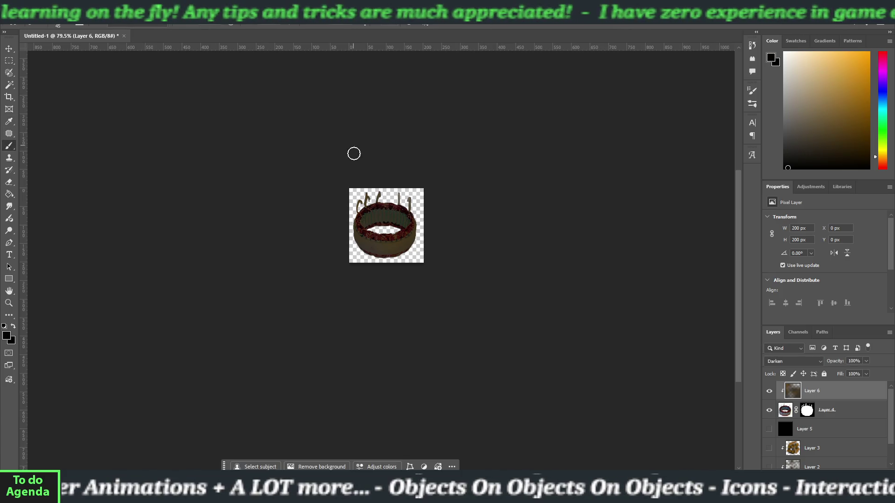
mouse_move(363, 222)
mouse_down()
mouse_move(385, 217)
mouse_move(401, 220)
mouse_move(400, 229)
mouse_up()
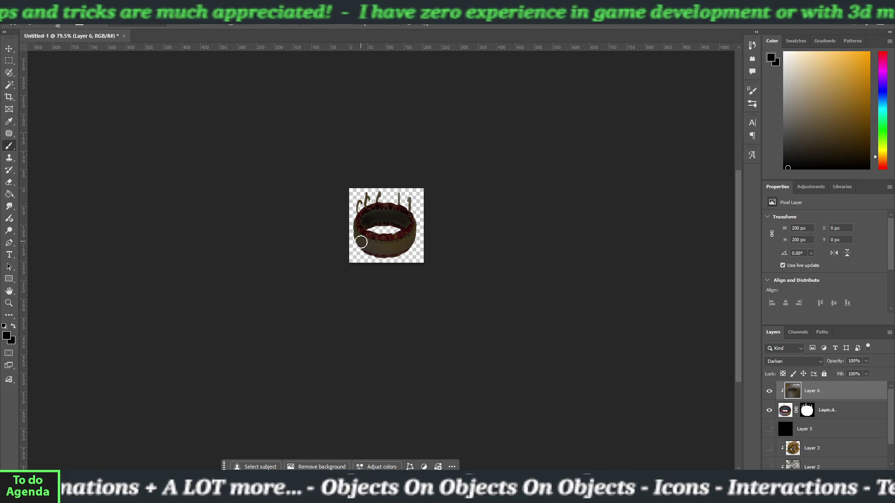
key(bracketright)
key(bracketright)
key(bracketright)
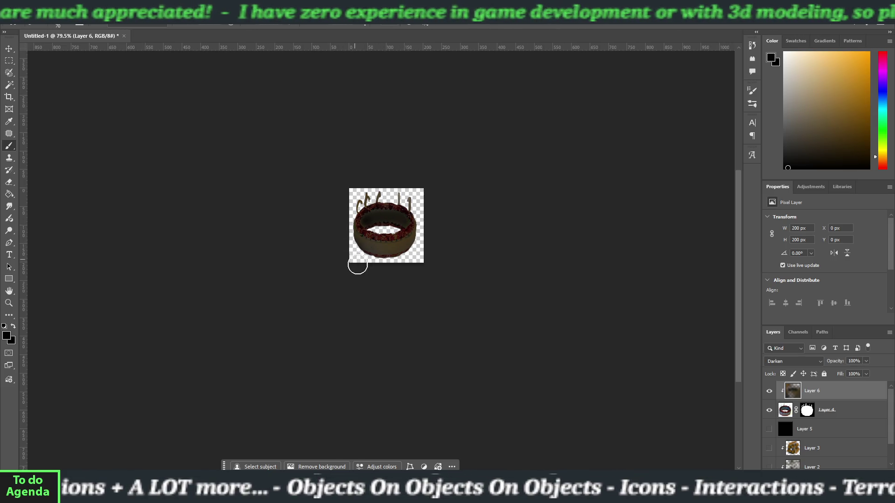
mouse_move(353, 247)
mouse_down()
mouse_move(394, 260)
mouse_move(366, 274)
mouse_move(420, 242)
mouse_up()
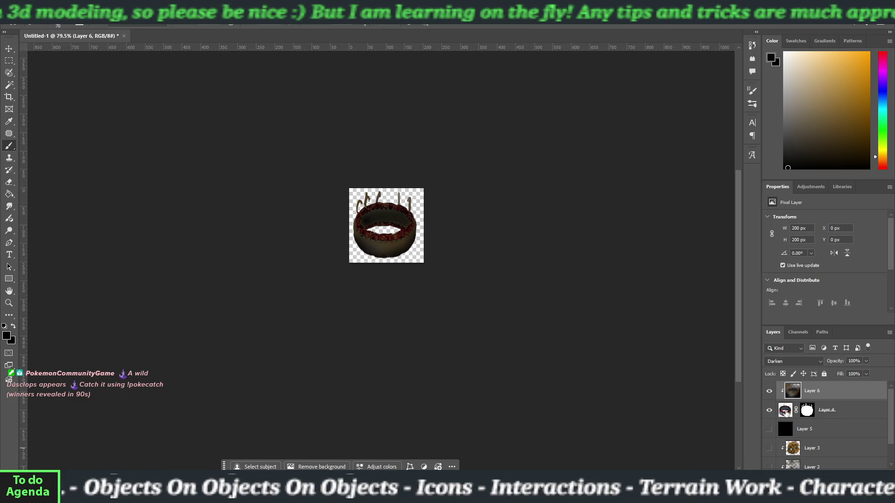
Apply Levels to Layer 4 with input levels 3, 0.73 and 164
click(785, 410)
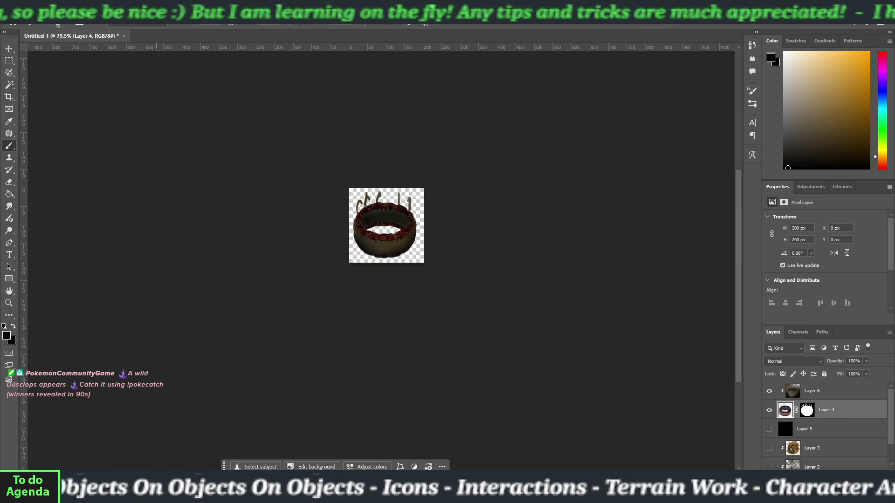
click(53, 19)
mouse_move(93, 31)
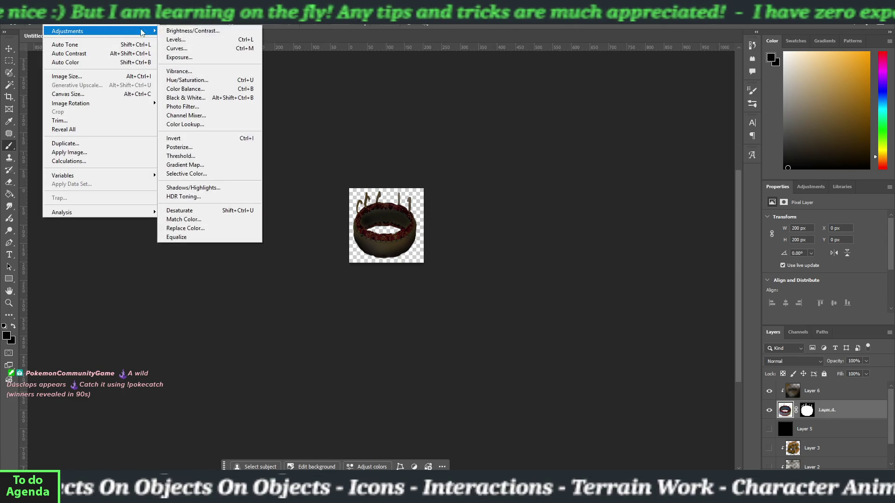
click(176, 39)
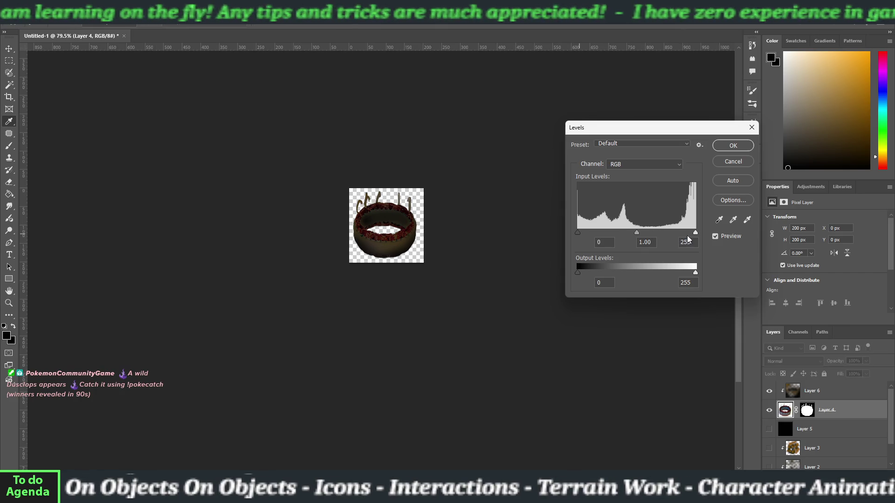
mouse_move(694, 232)
mouse_down()
mouse_move(606, 234)
mouse_move(638, 225)
mouse_up()
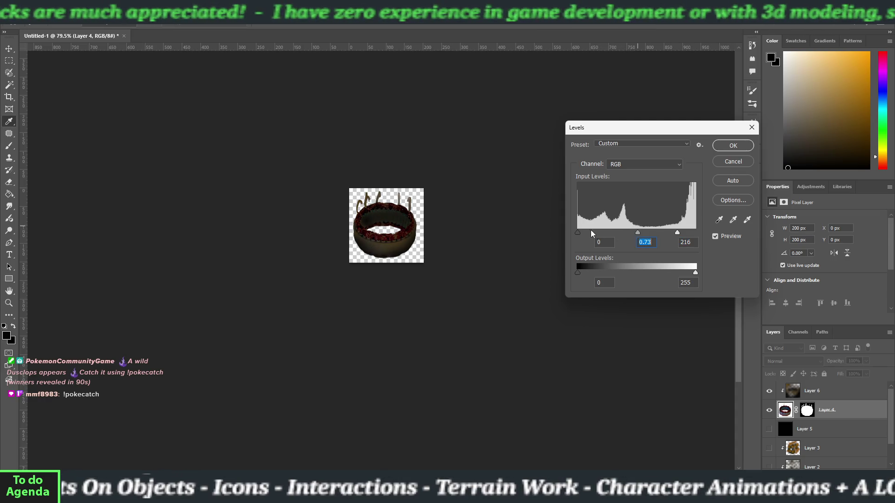
mouse_move(578, 233)
mouse_down()
mouse_move(590, 231)
mouse_move(578, 232)
mouse_up()
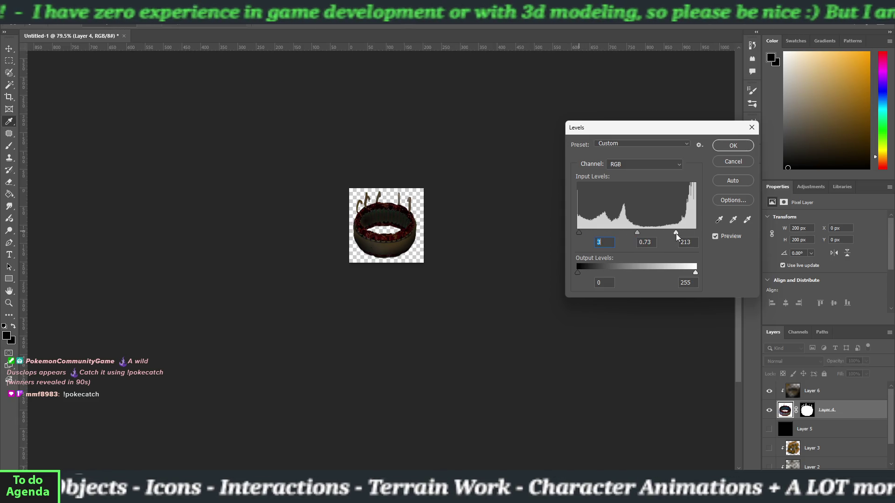
mouse_move(676, 234)
mouse_down()
mouse_move(685, 235)
mouse_move(654, 233)
mouse_up()
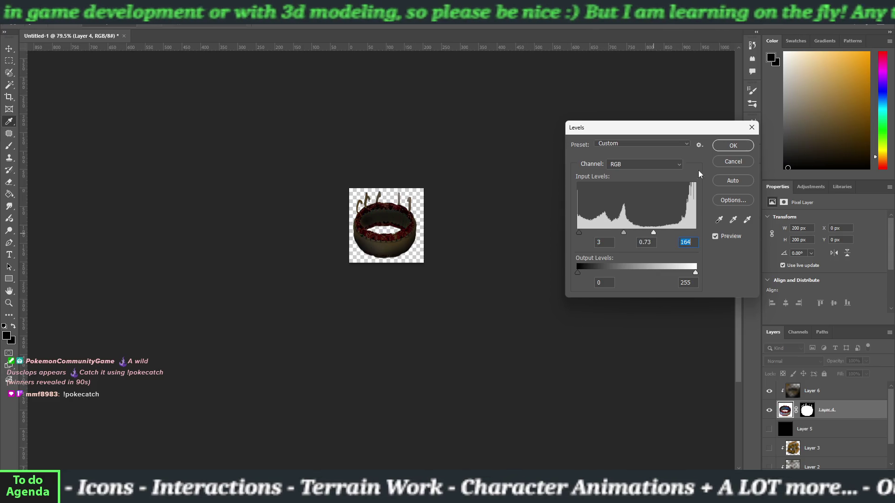
click(729, 147)
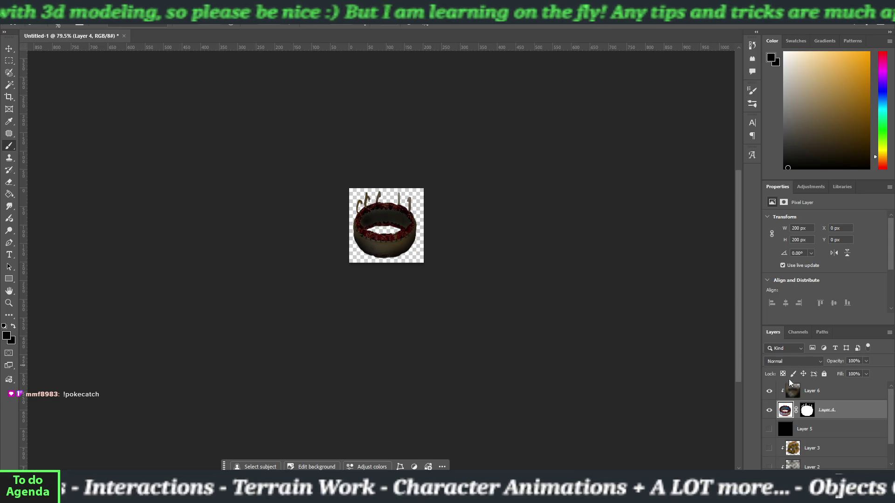
click(791, 396)
click(788, 362)
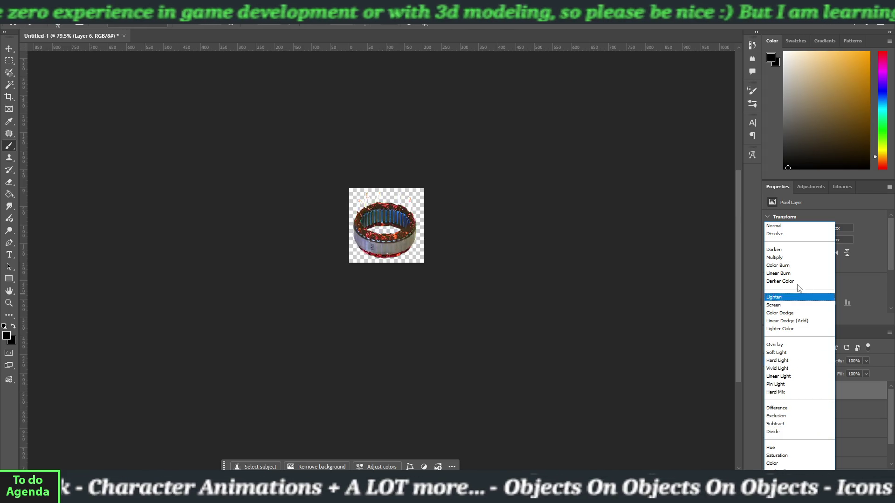
Keep Layer 6 on Darken and lower its opacity to 71%
click(793, 255)
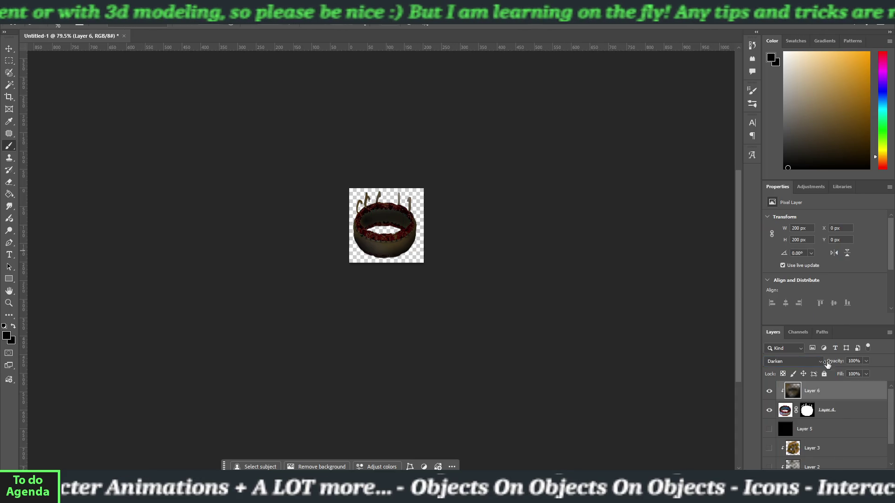
click(865, 361)
drag(869, 370, 851, 369)
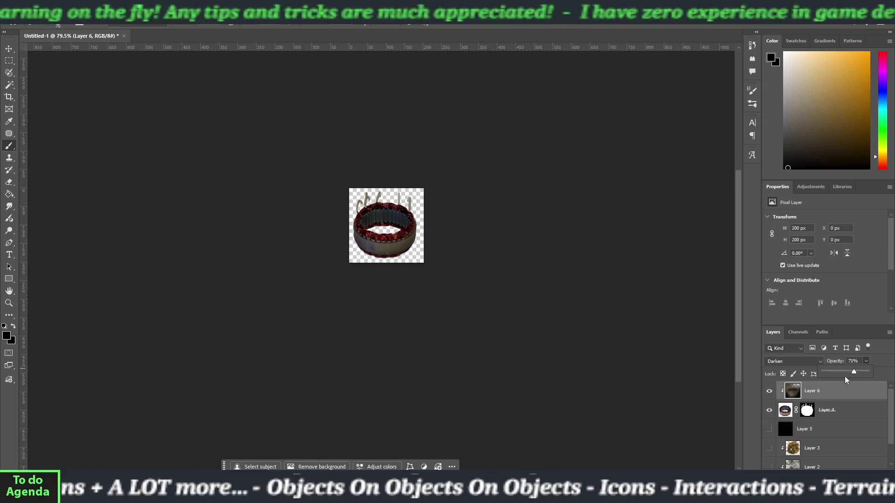
click(806, 411)
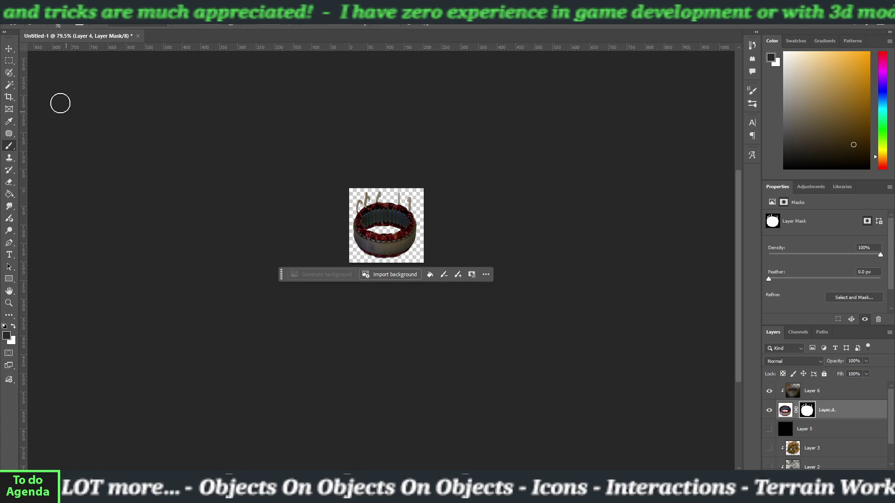
Deselect all layers and choose File > Export > Export As
click(9, 48)
click(245, 242)
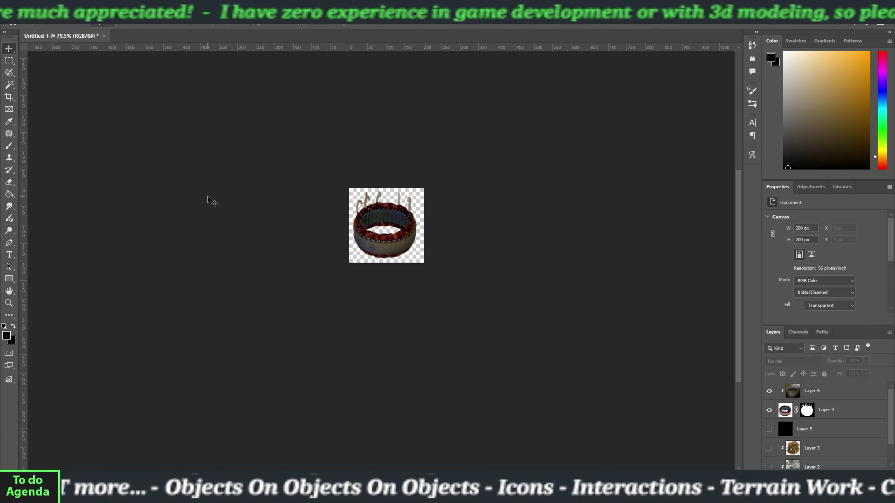
click(20, 5)
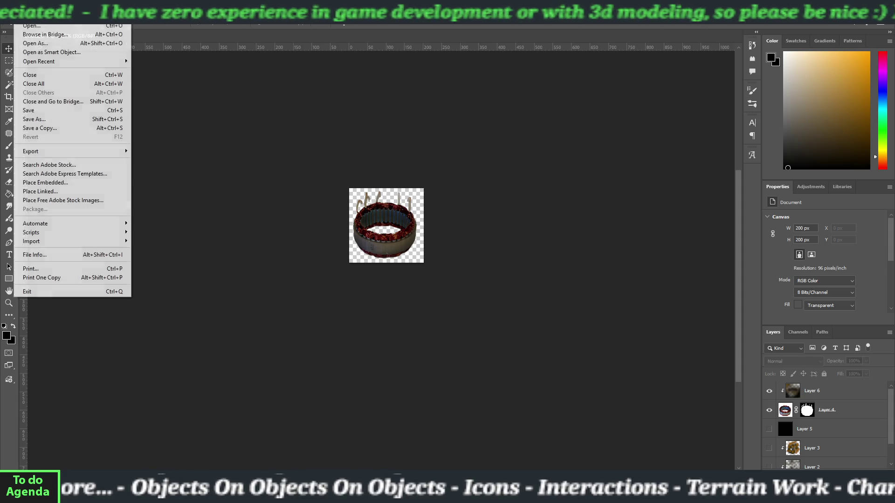
mouse_move(102, 155)
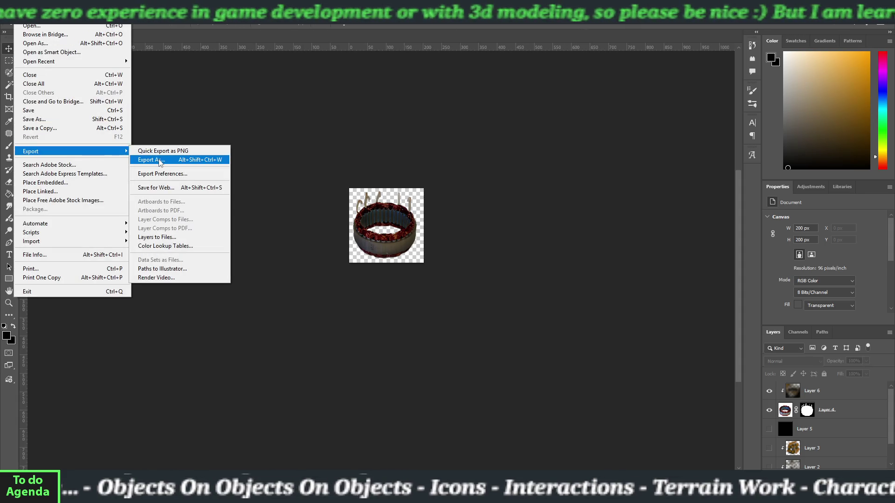
click(161, 160)
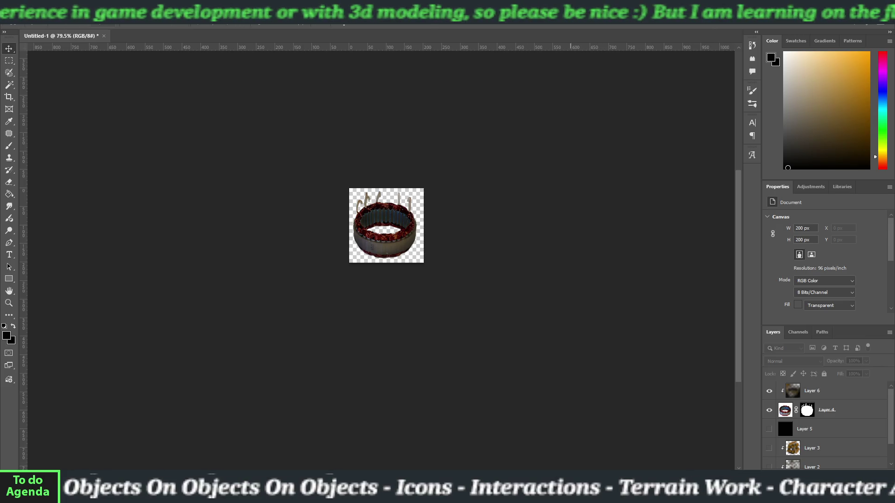
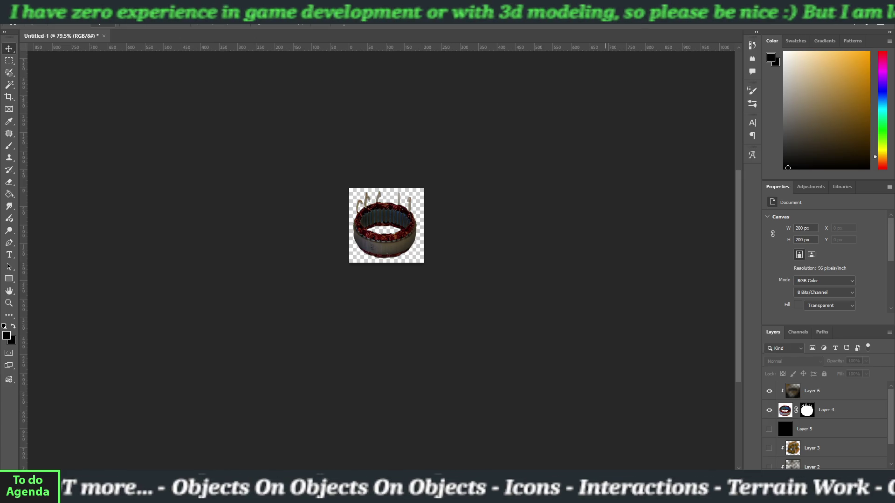
Hide Layer 4's alternator image, then paste the scrap photo and scale it to fill the 200×200 canvas
click(770, 412)
click(769, 411)
scroll(770, 417, down, 1)
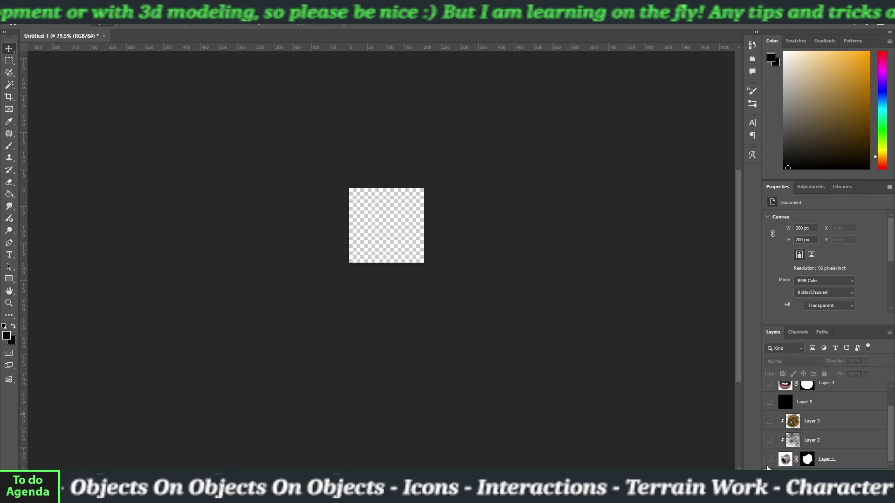
key(ctrl+v)
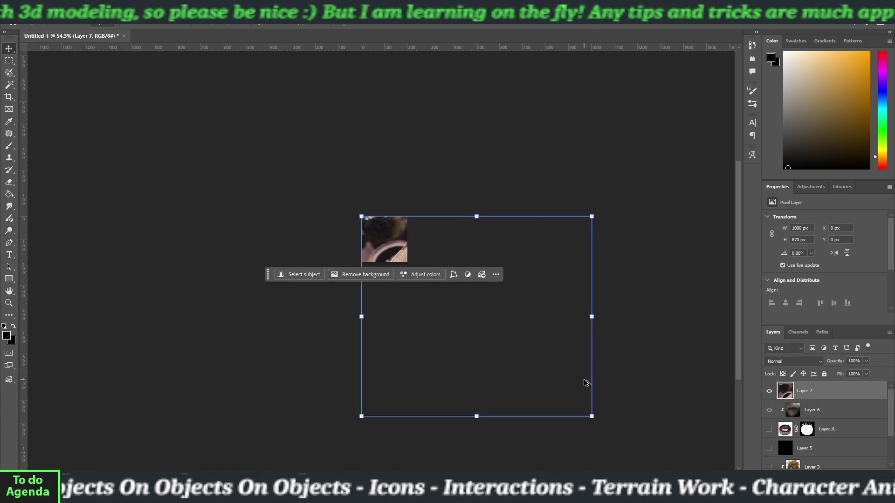
mouse_move(573, 402)
mouse_down()
mouse_move(426, 290)
mouse_move(407, 263)
mouse_up()
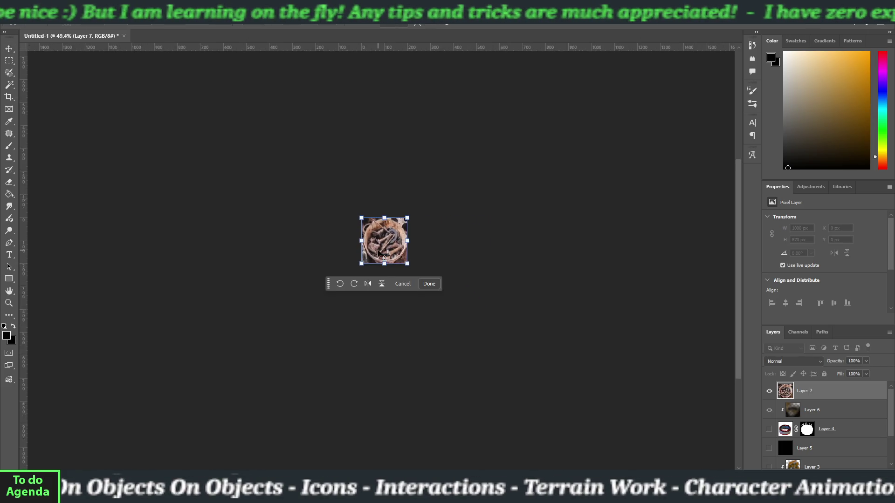
scroll(379, 253, up, 5)
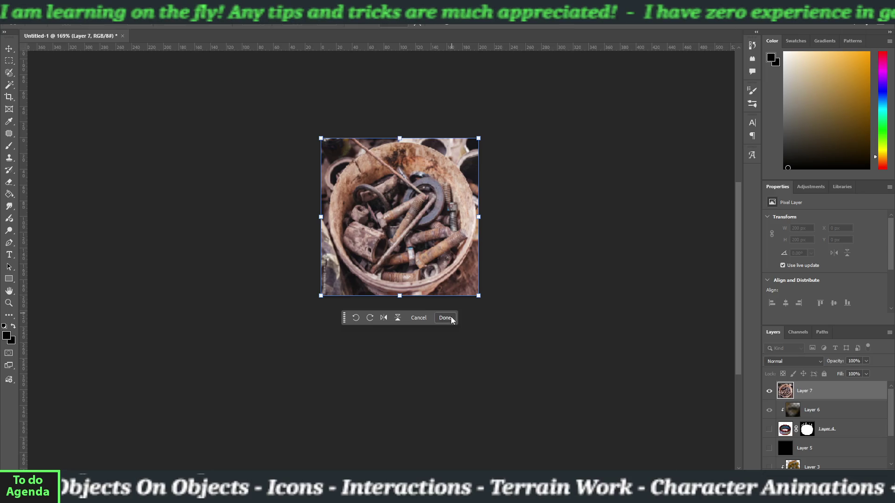
click(445, 318)
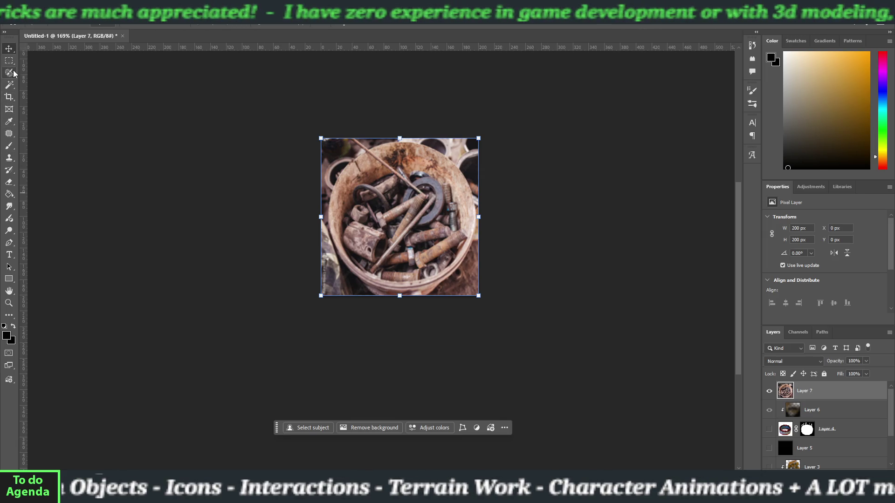
Draw a circular Elliptical Marquee selection fitted around the bucket rim
drag(9, 60, 26, 73)
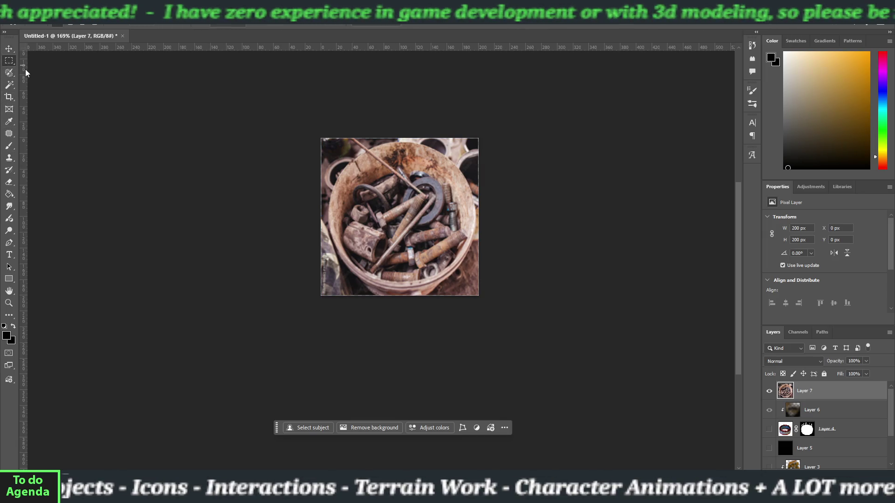
key(shift+m)
drag(330, 139, 393, 219)
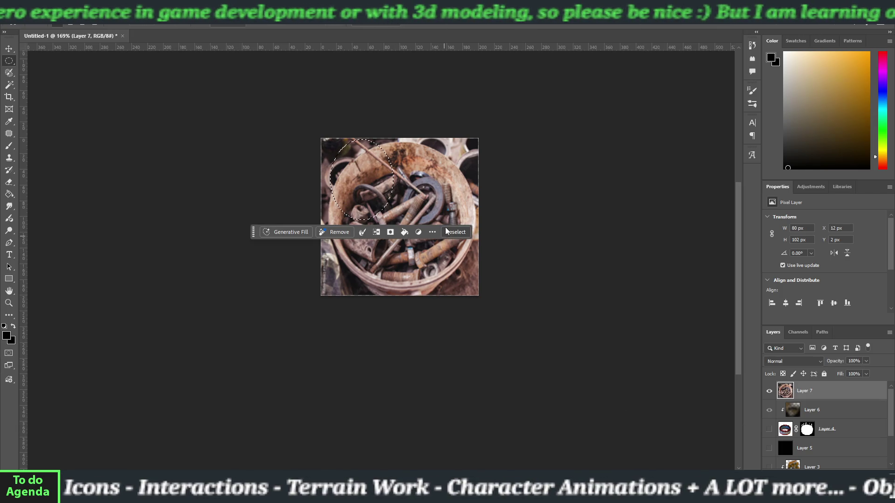
key(ctrl+d)
drag(330, 142, 473, 284)
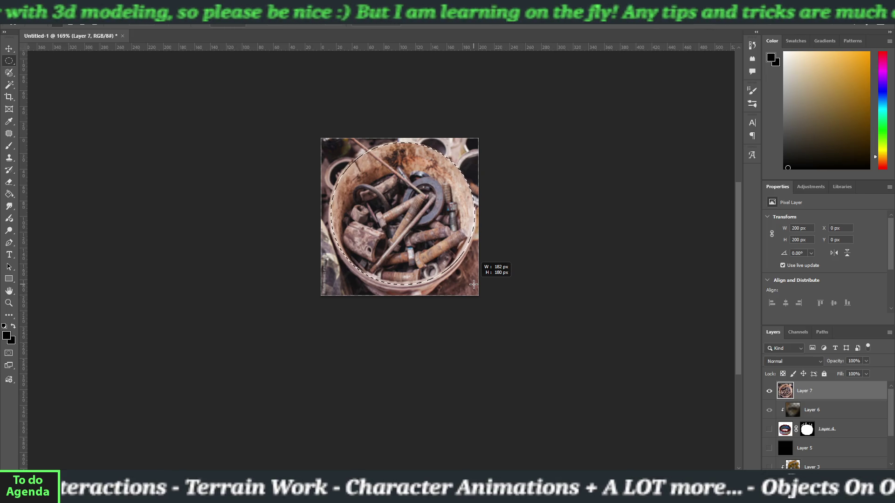
drag(473, 284, 473, 284)
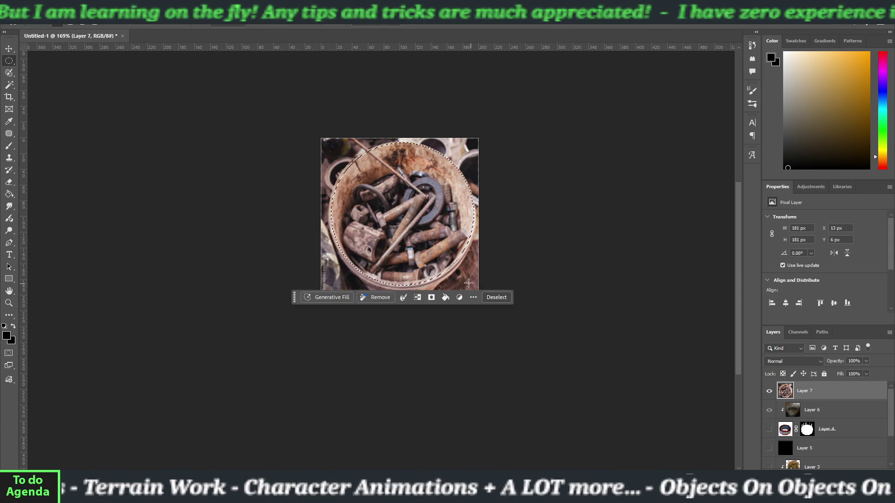
Invert the selection and erase everything outside the bucket to transparency
click(414, 299)
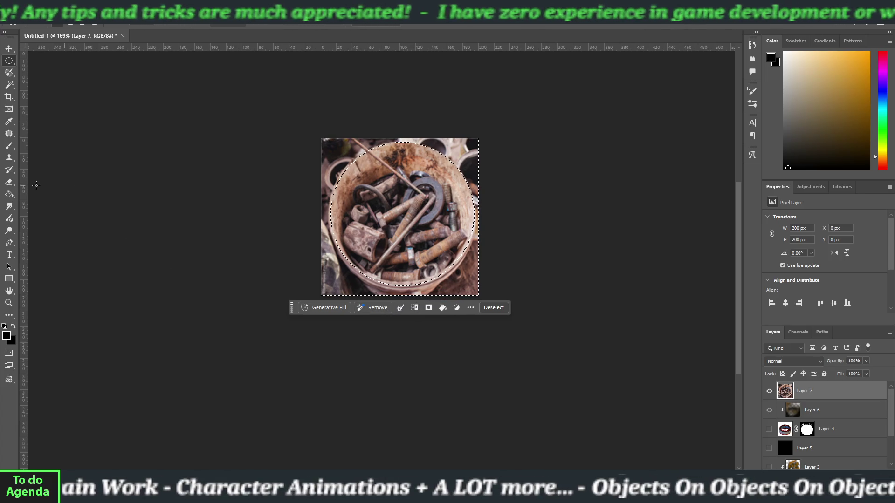
click(7, 186)
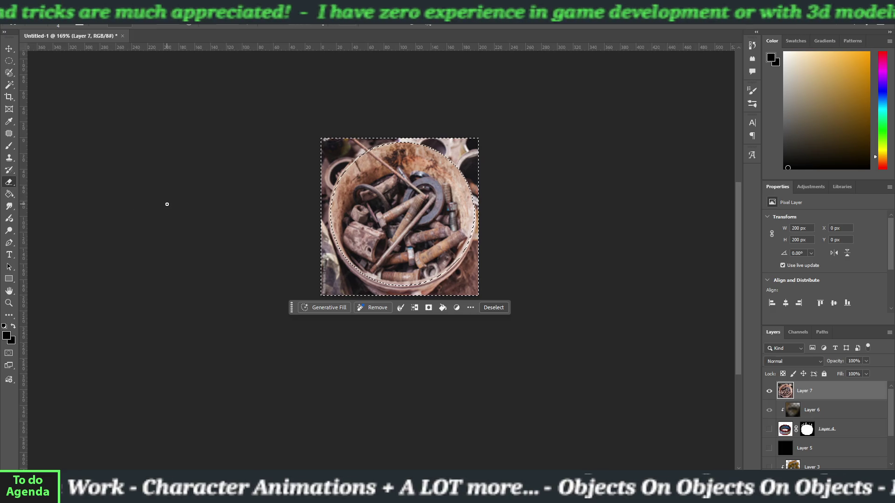
mouse_move(286, 170)
mouse_down()
mouse_move(275, 156)
mouse_move(525, 148)
mouse_move(458, 175)
mouse_move(206, 236)
mouse_move(525, 273)
mouse_up()
key(bracketright)
key(bracketright)
key(bracketright)
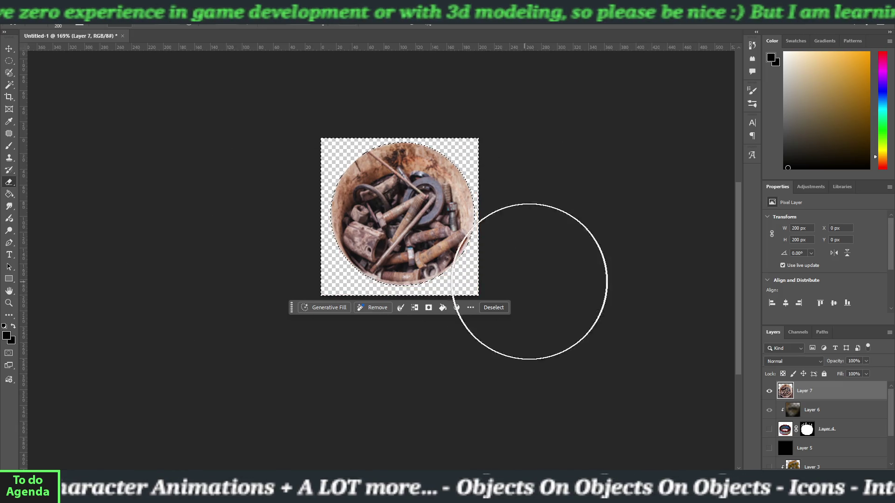
click(493, 307)
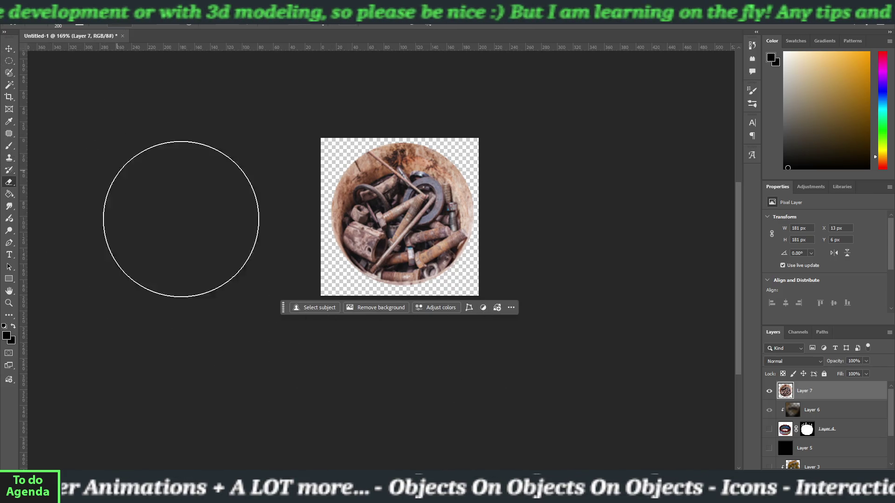
click(12, 51)
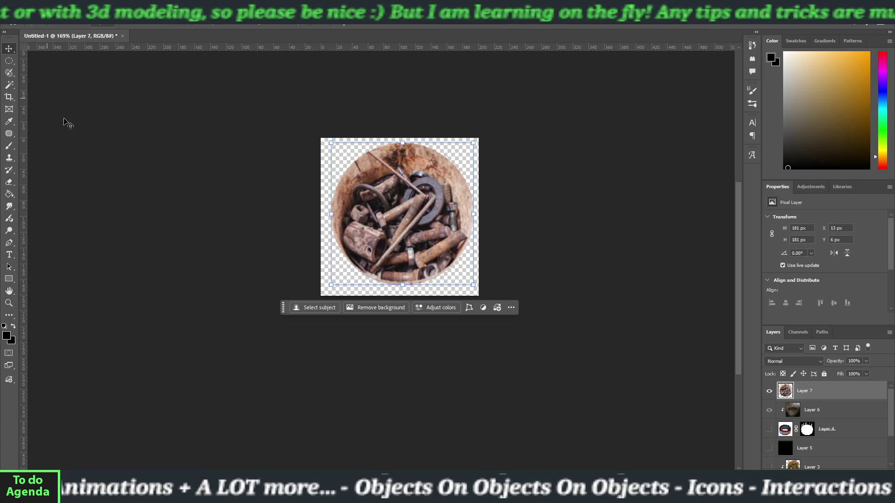
Move Layer 7's round scrap image down about 4 px to centre it on the canvas
click(270, 244)
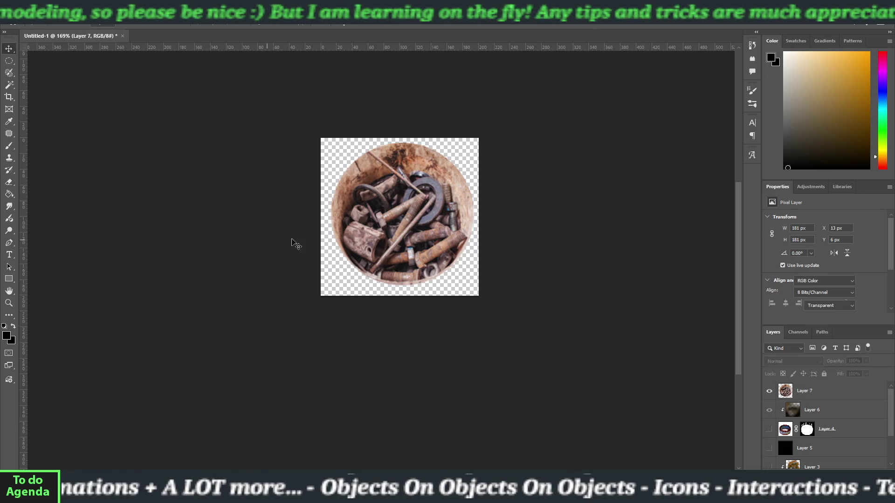
click(411, 279)
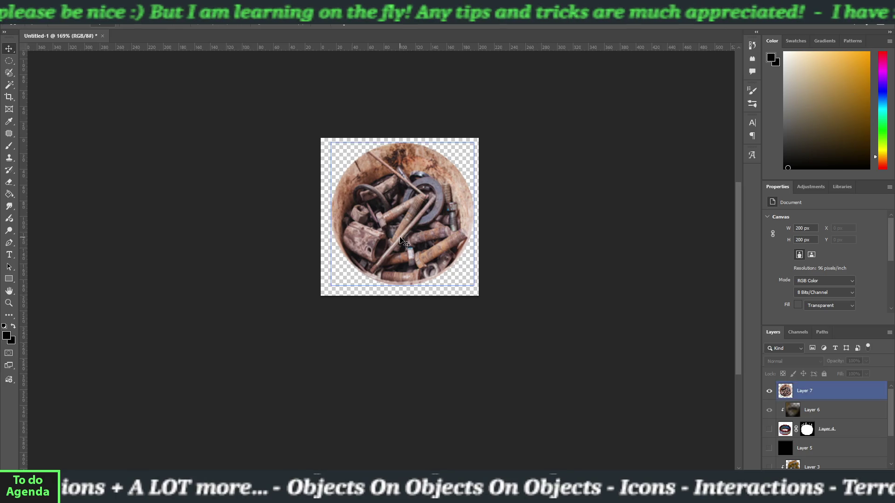
drag(402, 227, 403, 237)
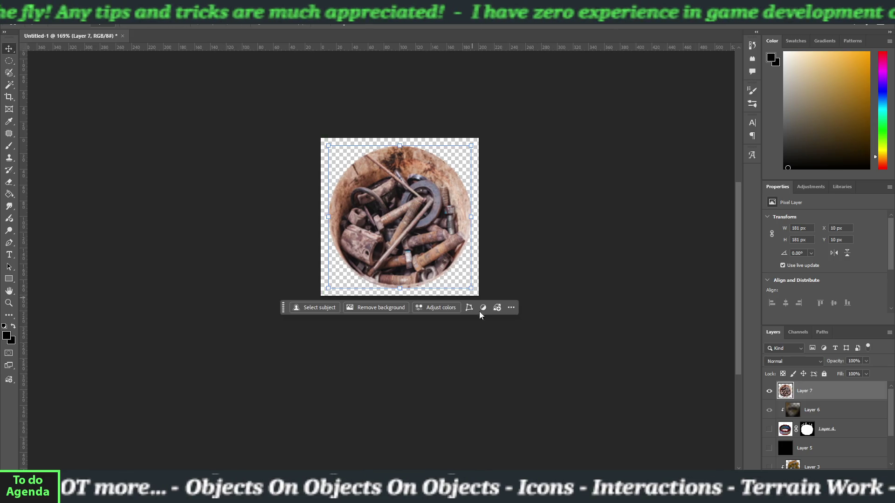
click(483, 359)
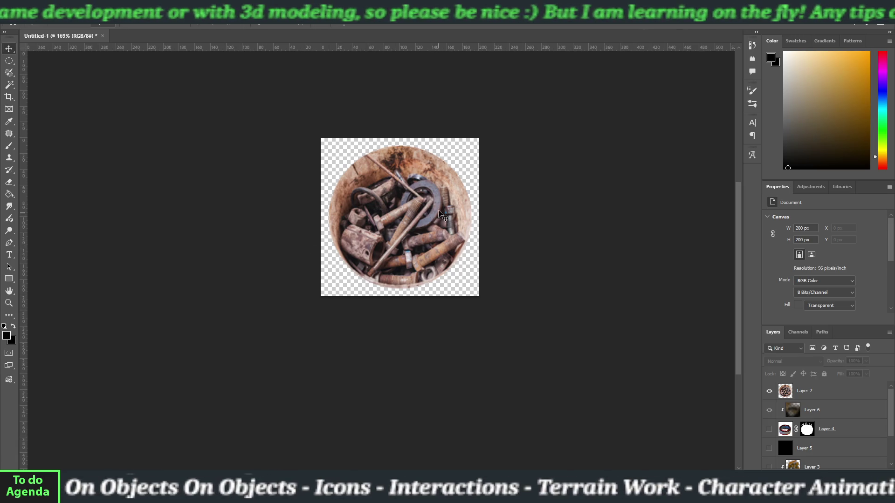
click(407, 235)
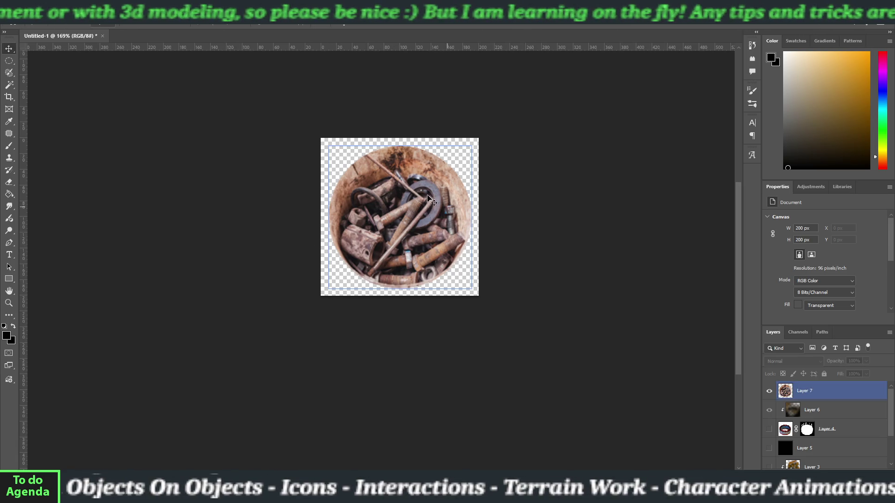
click(279, 284)
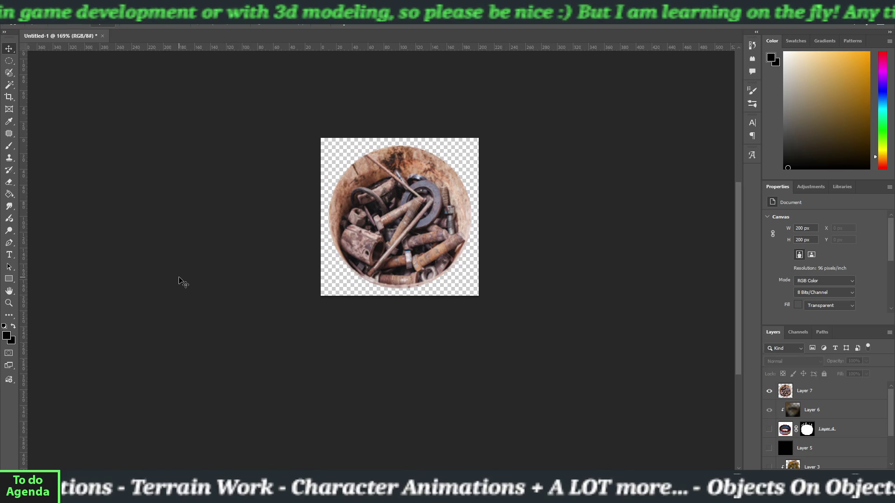
Add a new Layer 8 and paint black shading over the scrap image with a 200 px brush
click(9, 145)
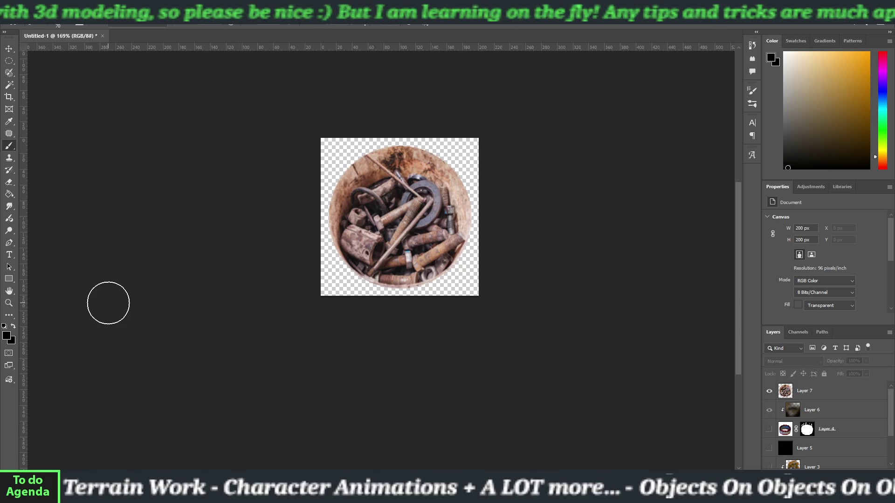
key(bracketright)
key(bracketright)
key(bracketright)
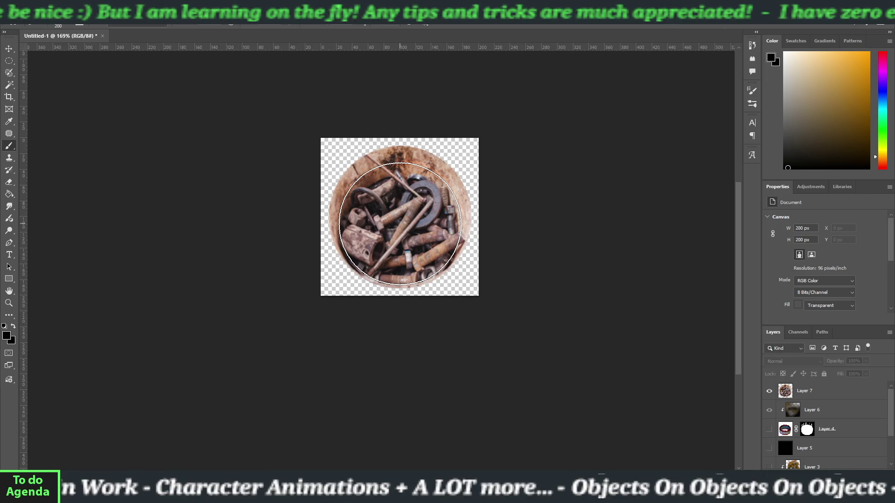
key(ctrl+shift+alt+n)
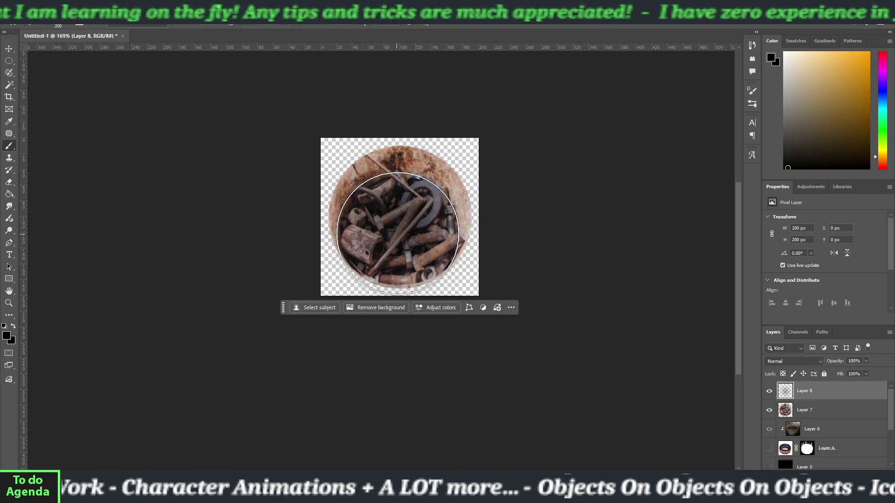
mouse_move(398, 234)
mouse_down()
mouse_move(367, 207)
mouse_move(429, 180)
mouse_move(435, 256)
mouse_up()
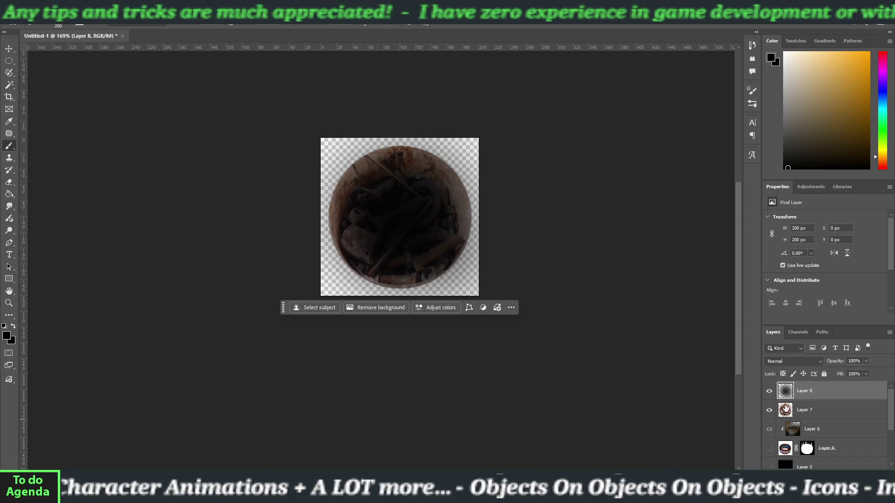
Clip Layer 8 to Layer 7, set its blend mode to Soft Light, and reselect Layer 7
click(795, 365)
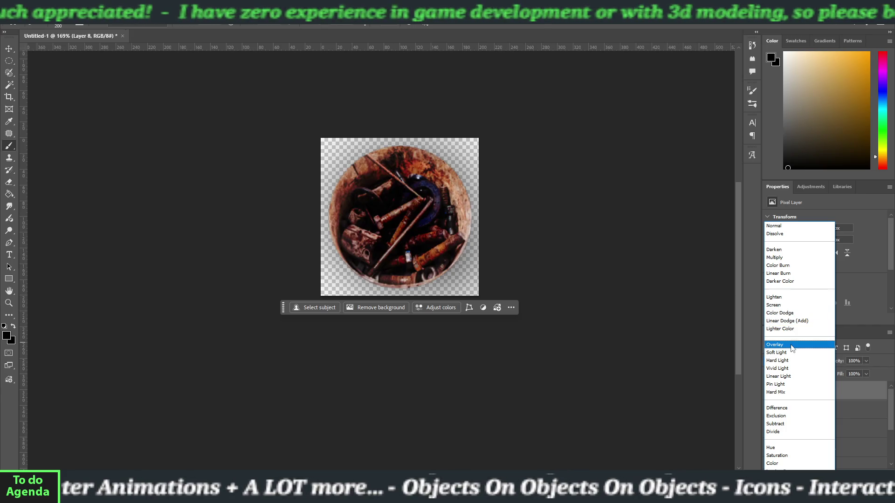
click(774, 226)
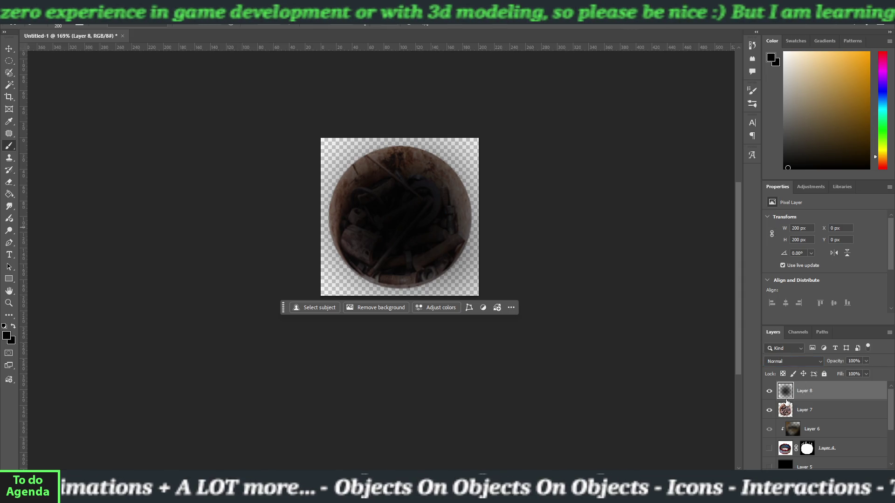
alt+click(782, 399)
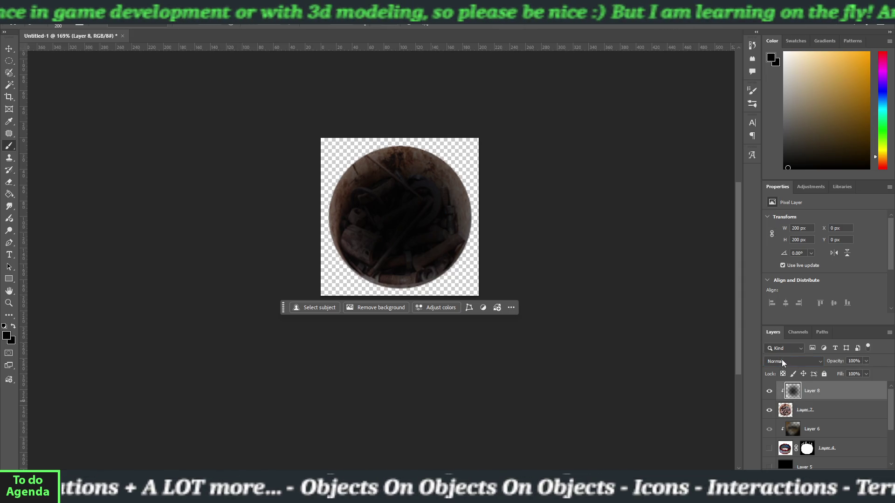
click(781, 365)
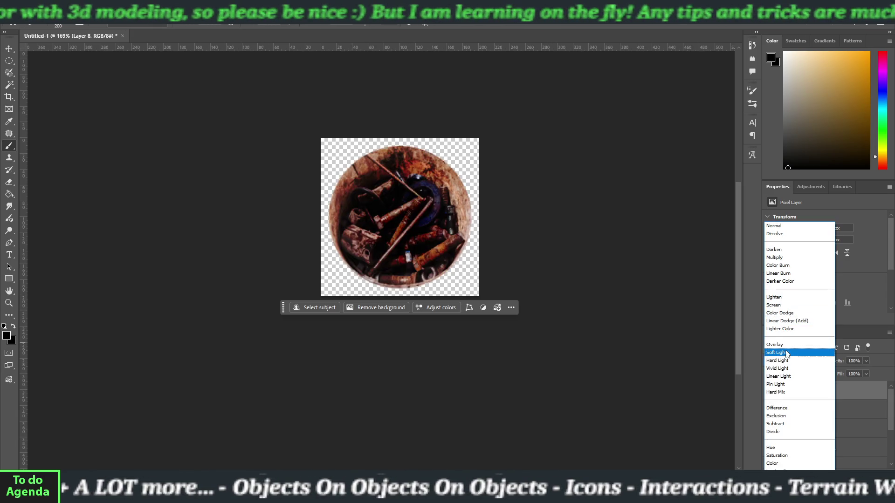
click(785, 352)
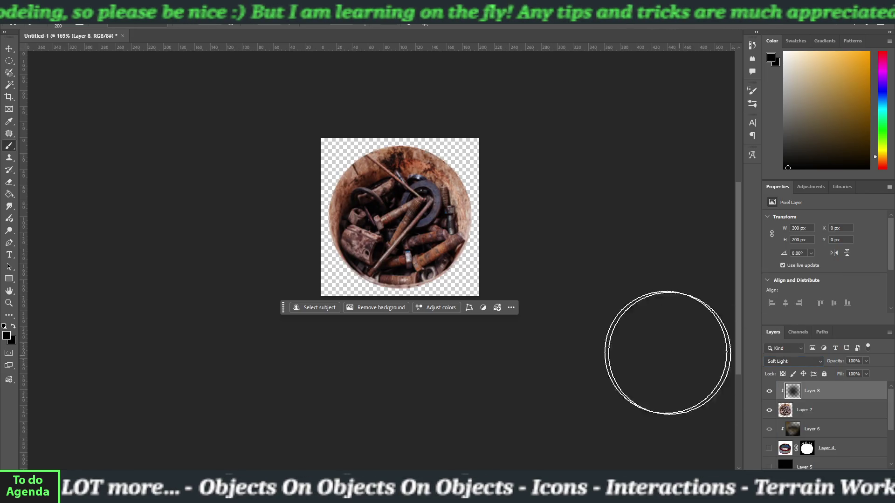
click(7, 53)
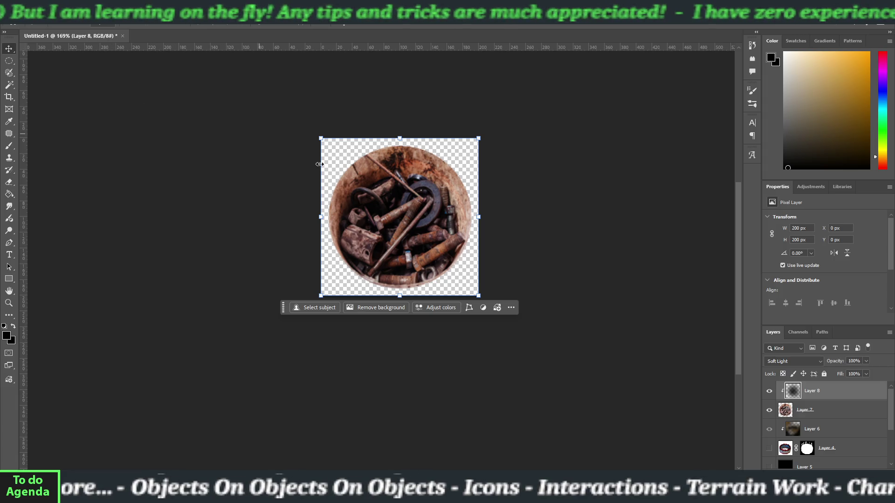
key(alt+bracketleft)
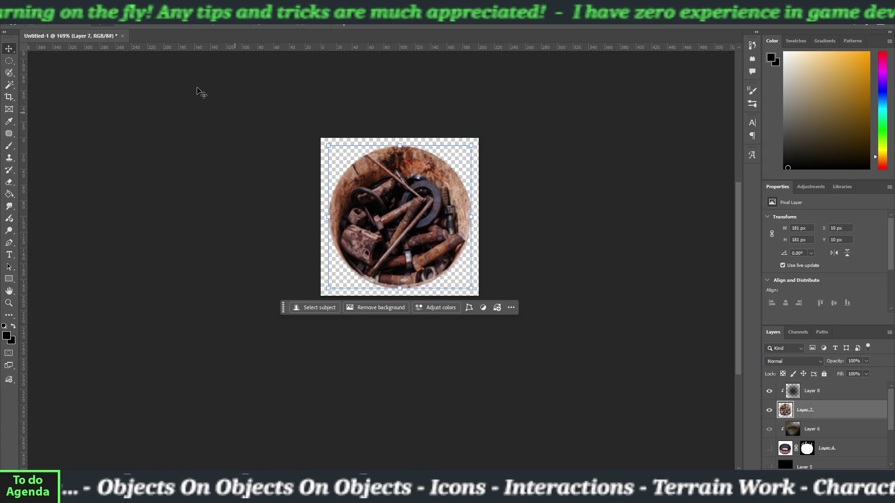
Apply Levels to Layer 7 with black point 26, midtones 1.08 and white point 226
click(49, 6)
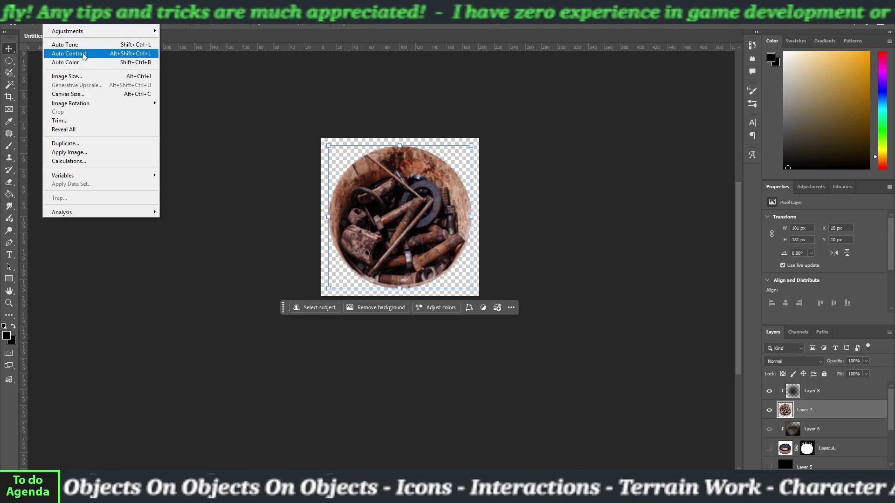
mouse_move(140, 30)
click(196, 41)
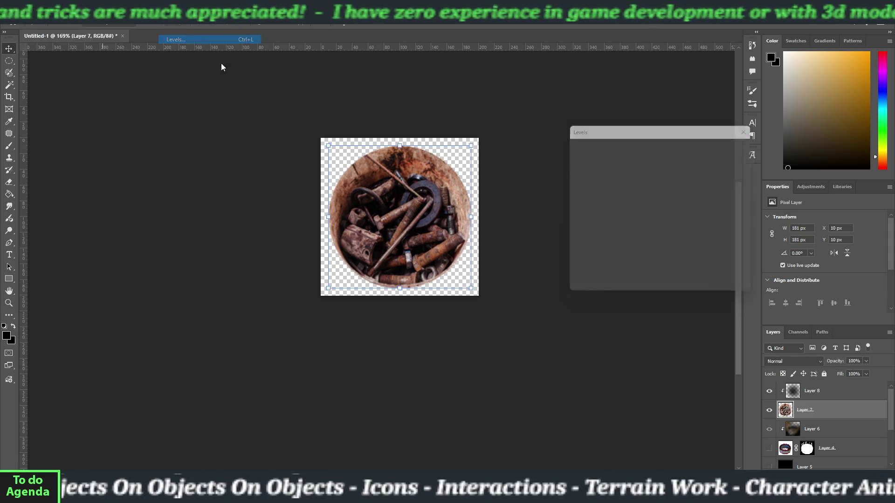
drag(636, 232, 632, 233)
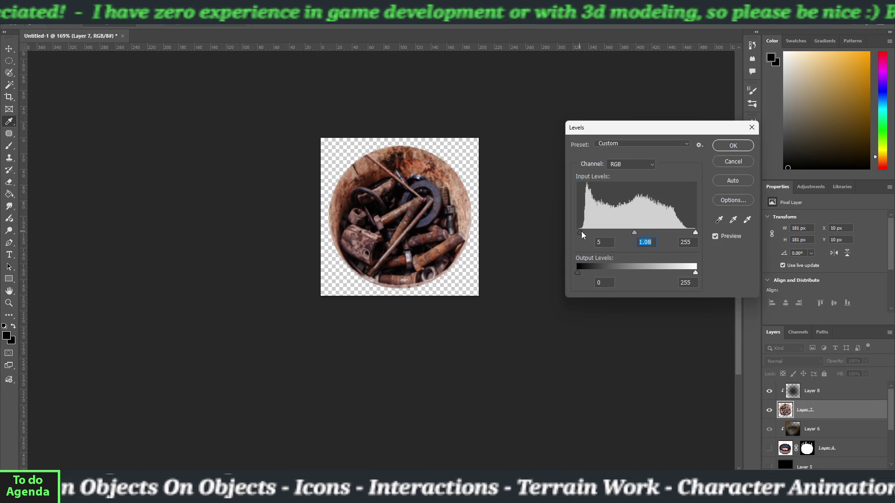
drag(581, 231, 586, 232)
drag(695, 232, 682, 234)
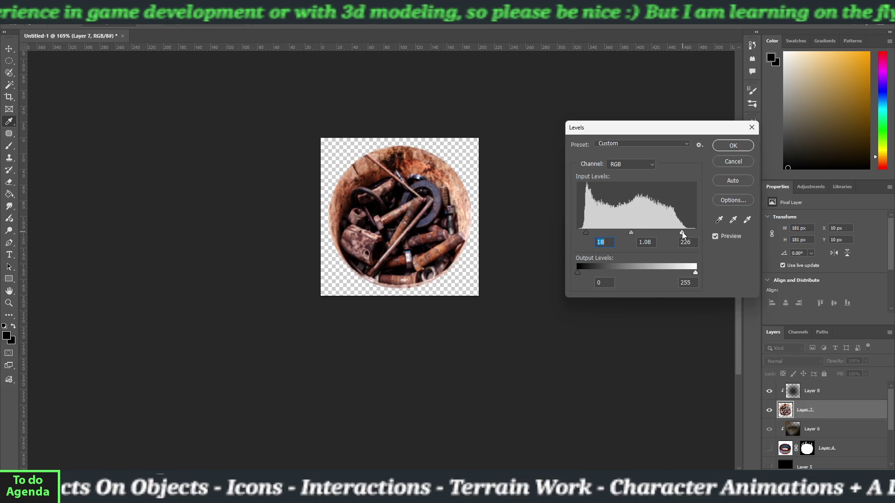
drag(586, 233, 590, 233)
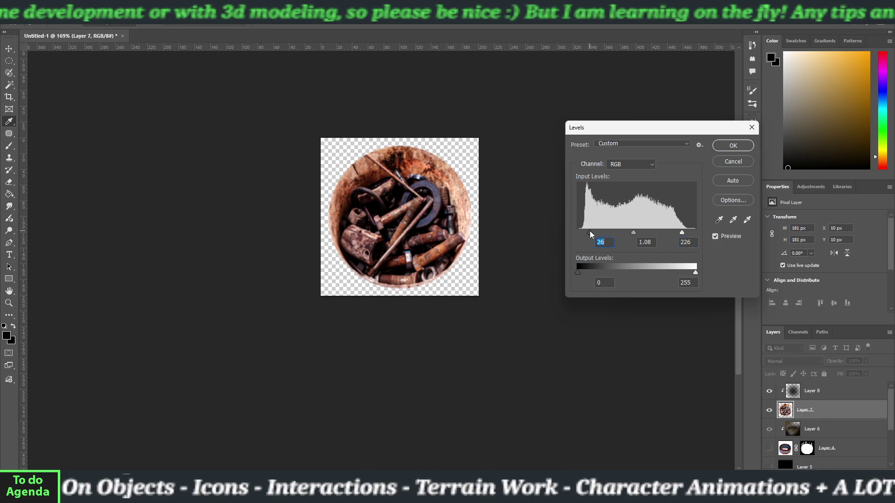
click(733, 146)
Export the icon as a PNG via File > Export > Export As into the Unity Icons folder
key(v)
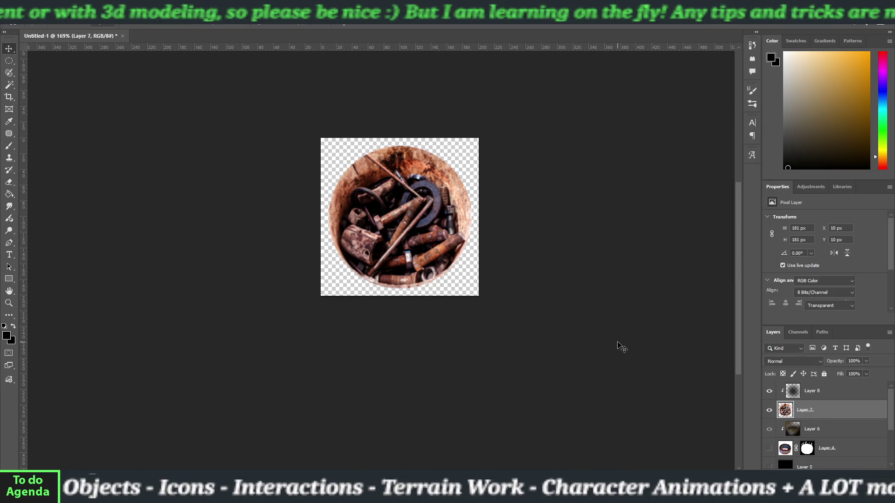
click(618, 345)
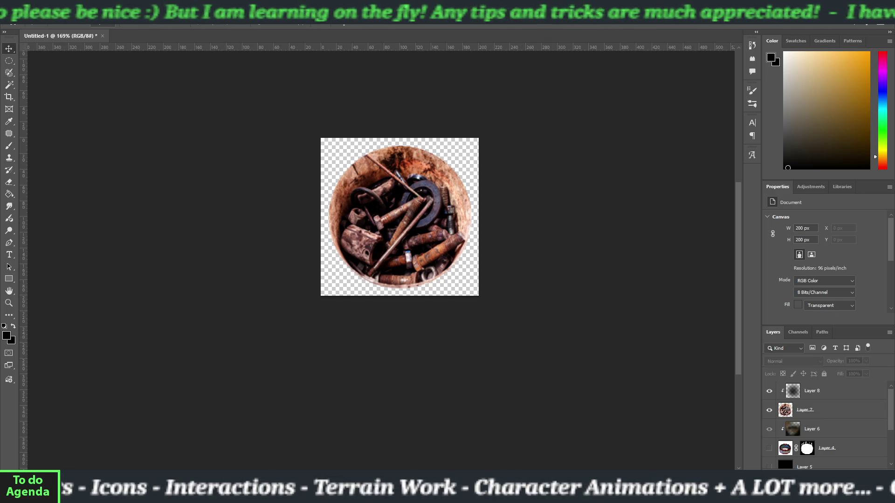
click(16, 14)
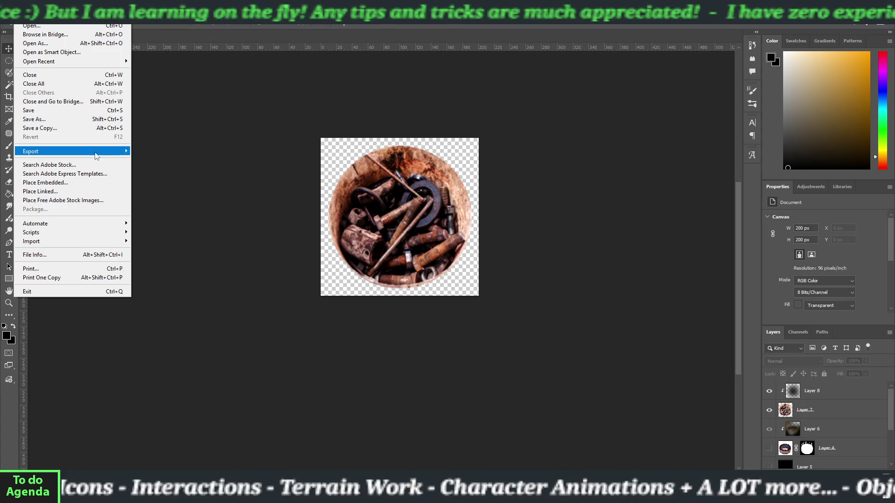
click(145, 160)
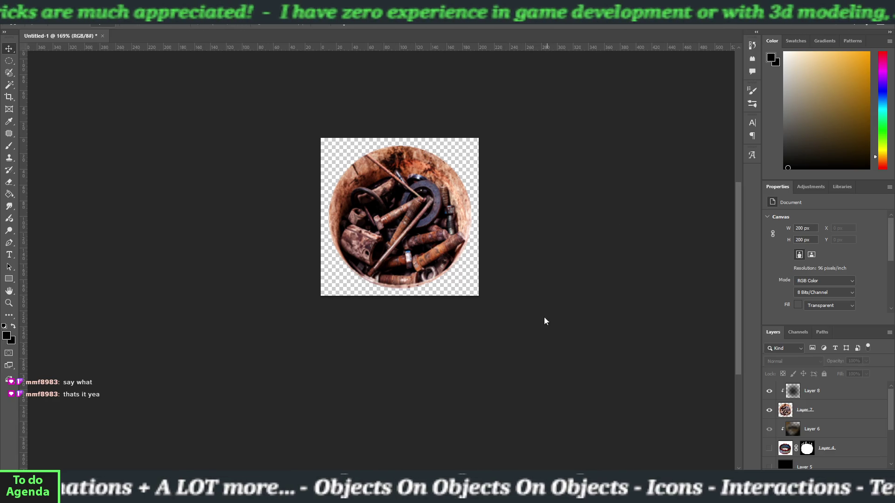
click(438, 443)
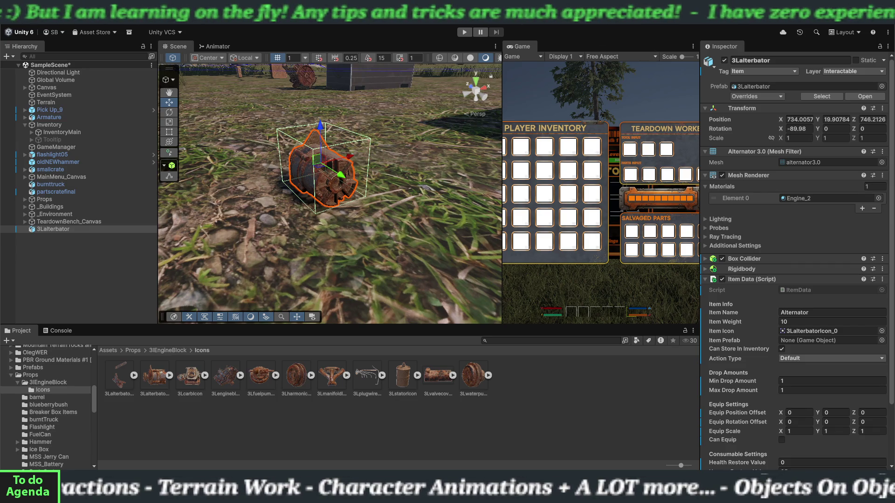
Re-export the scrap icon as a PNG and confirm it appears in Unity's Icons folder
key(alt+Tab)
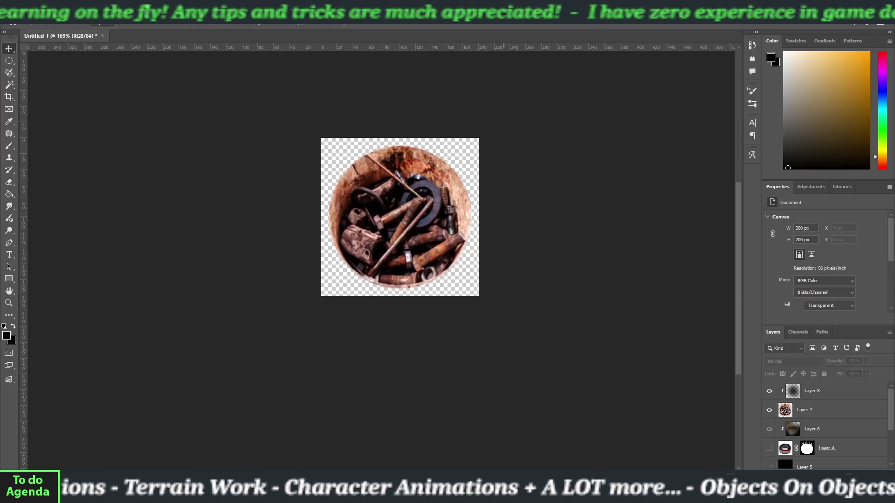
key(alt+f)
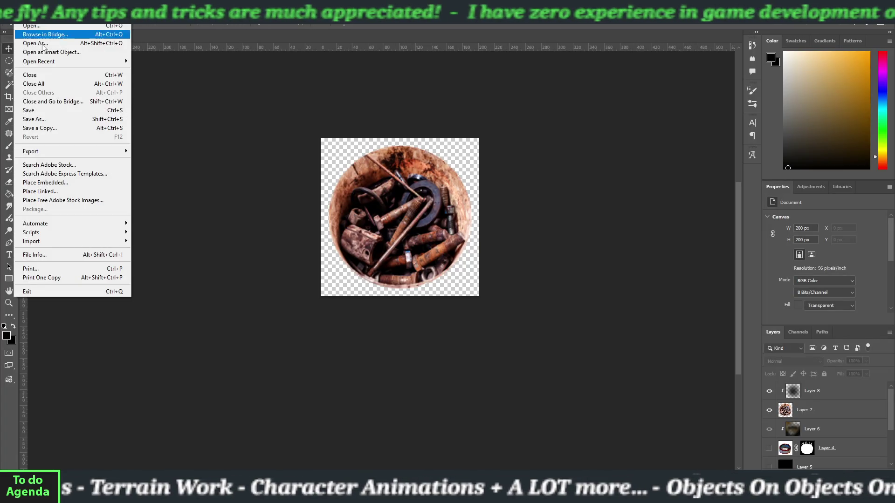
mouse_move(78, 151)
click(152, 160)
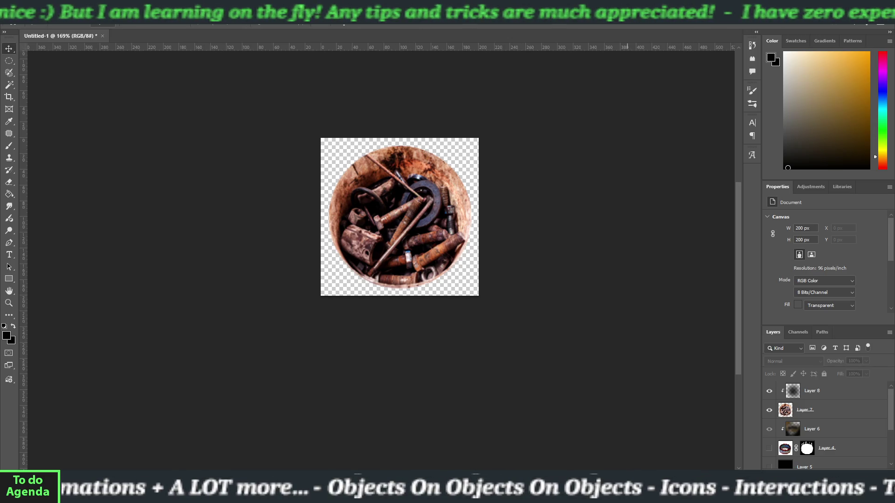
click(478, 456)
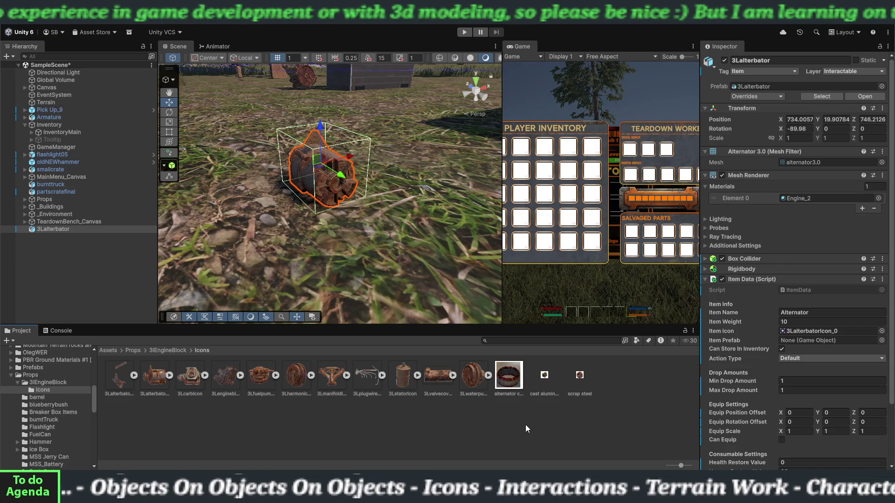
Import the scrap steel icon as a Sprite (2D and UI) with Full Rect mesh type
click(586, 387)
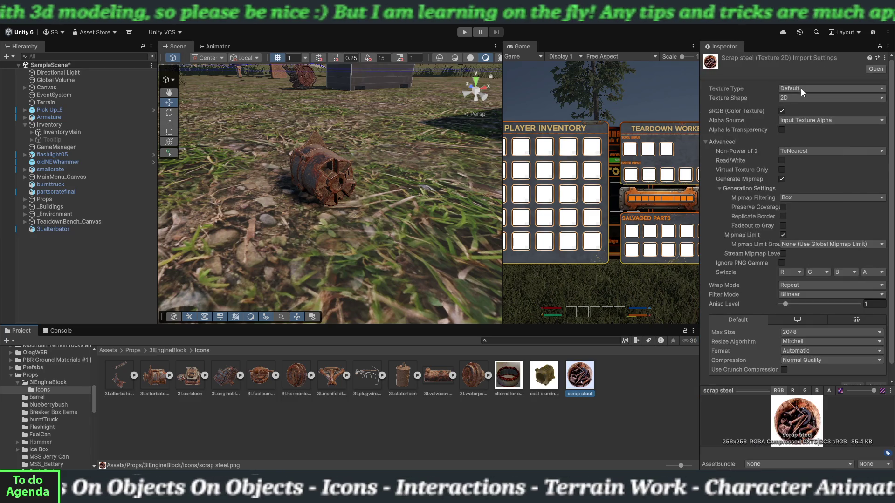
click(800, 88)
click(807, 129)
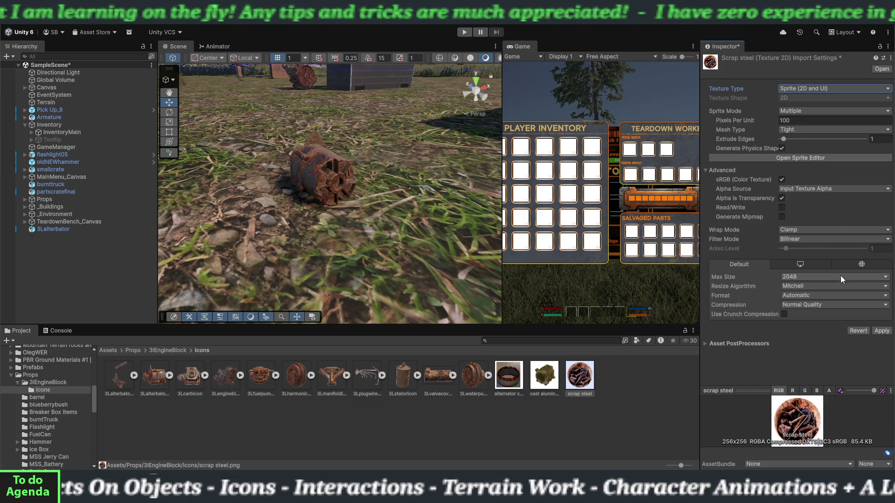
click(796, 130)
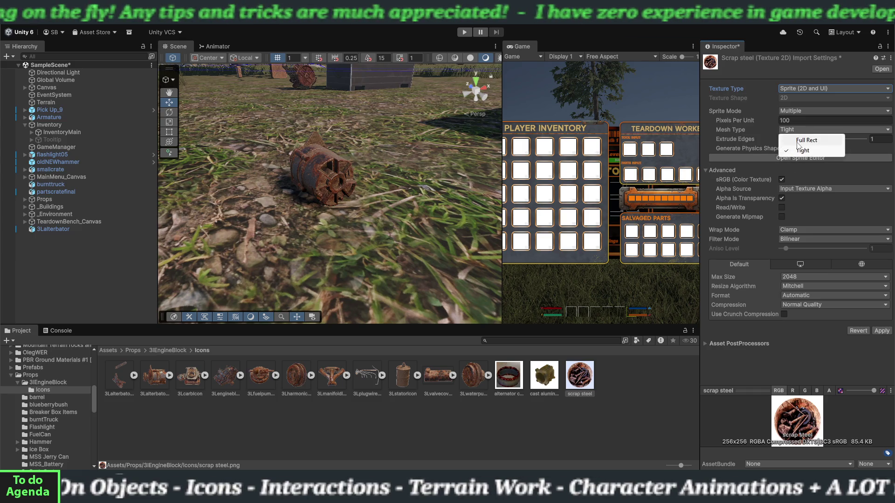
click(806, 140)
click(881, 330)
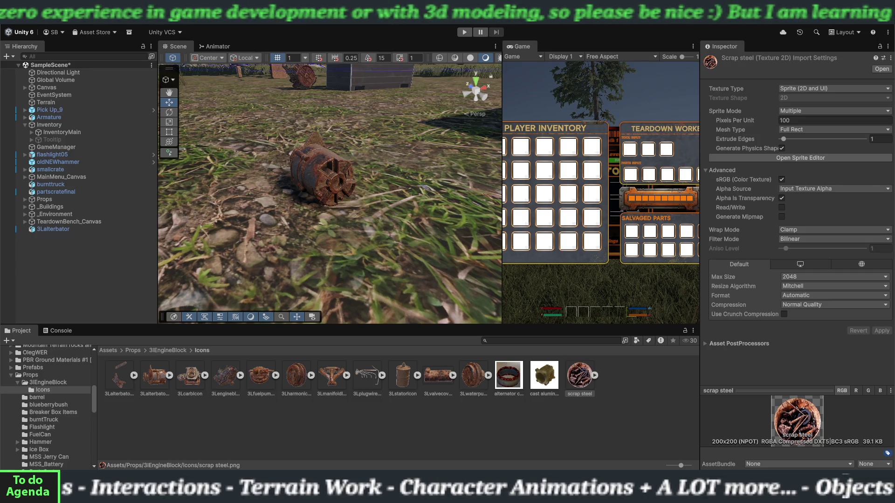
Import the cast aluminum case icon as a Sprite (2D and UI) with Full Rect mesh type
click(553, 381)
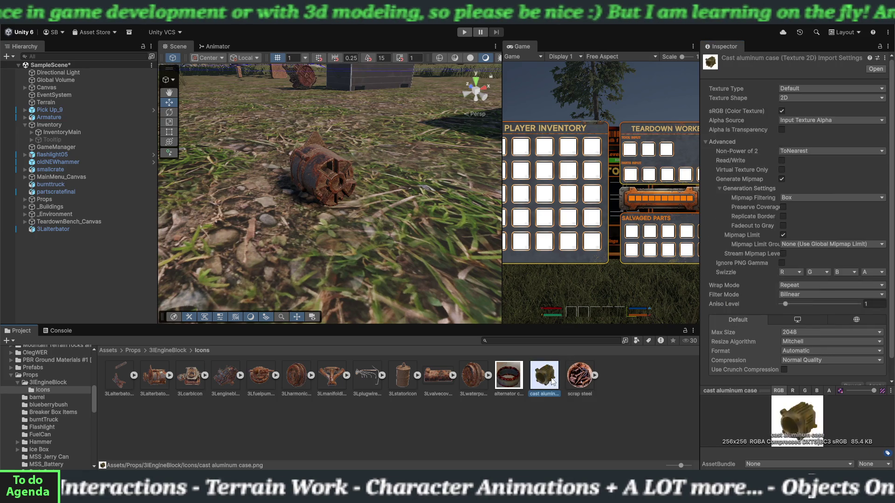
click(804, 88)
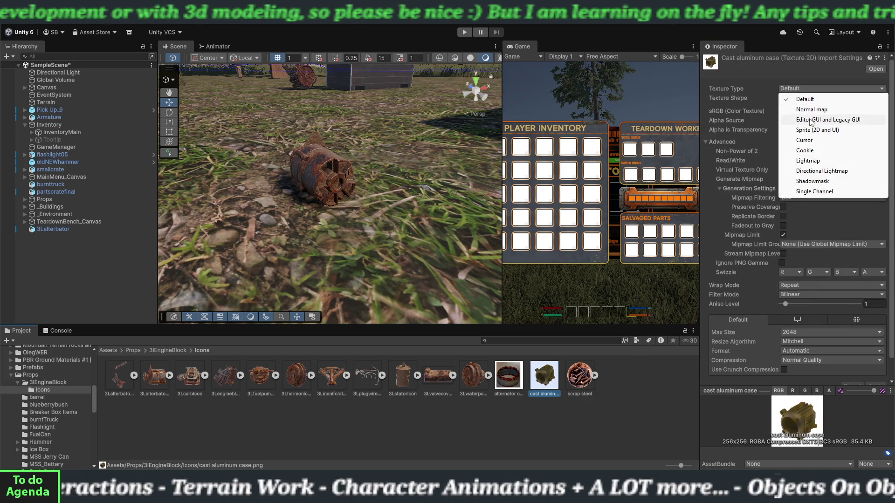
click(809, 129)
click(810, 126)
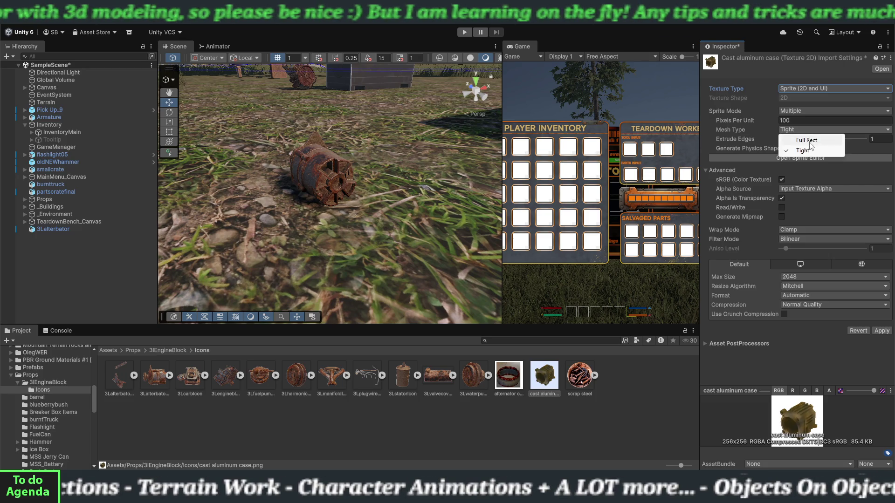
click(811, 140)
click(881, 331)
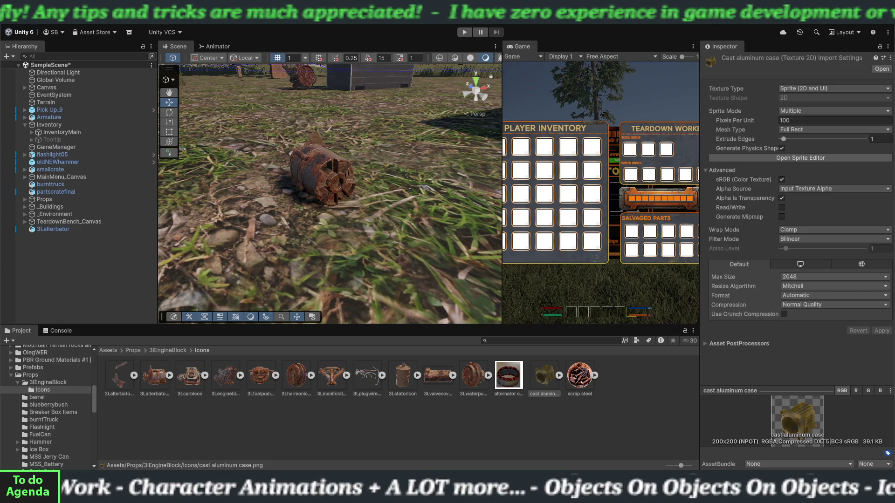
Import the alternator core icon as a Sprite (2D and UI) with Full Rect mesh type
click(517, 378)
click(795, 88)
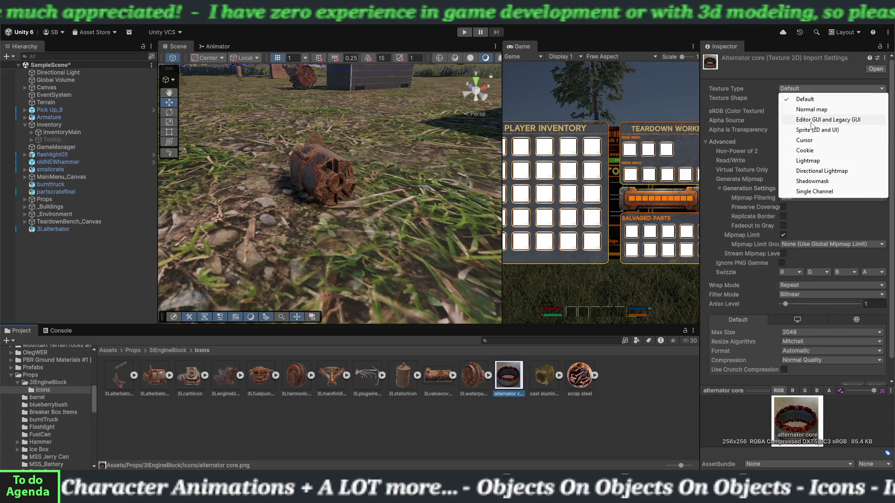
click(798, 130)
click(797, 130)
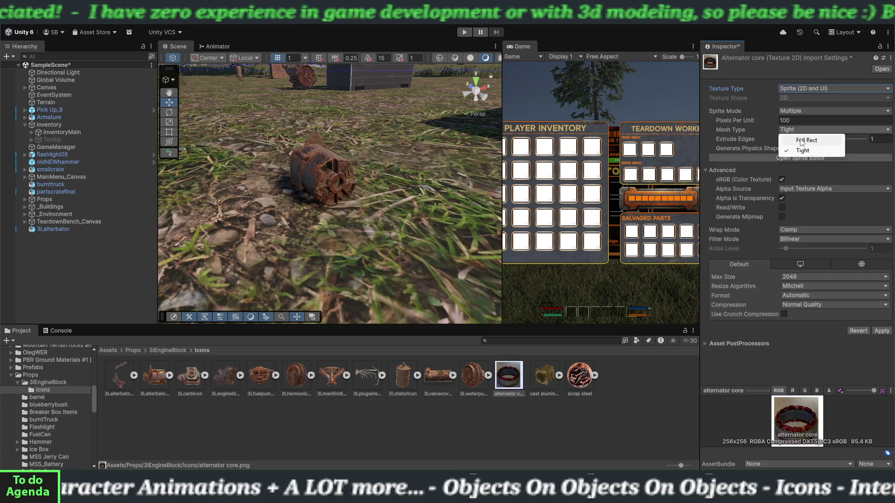
click(816, 138)
click(876, 333)
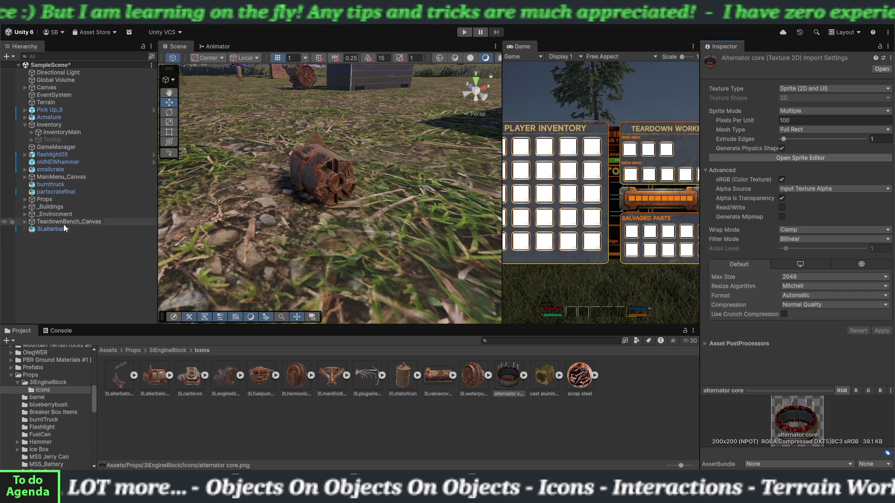
Expand TeardownBench_Canvas and inspect its child Canvas and GameManager's components
click(25, 223)
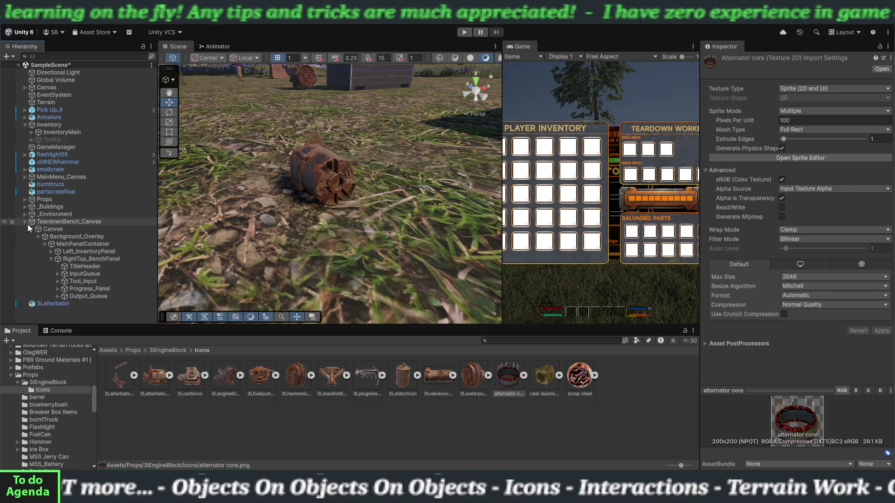
click(45, 229)
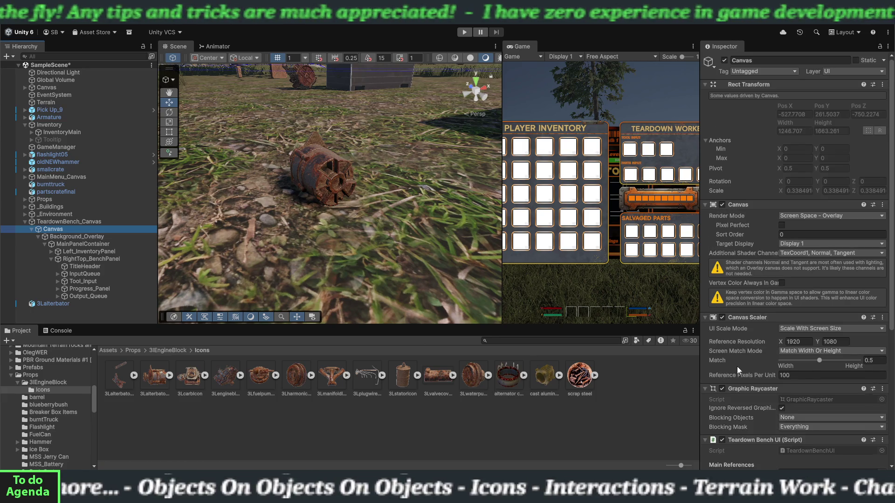
scroll(737, 366, down, 4)
scroll(730, 378, down, 1)
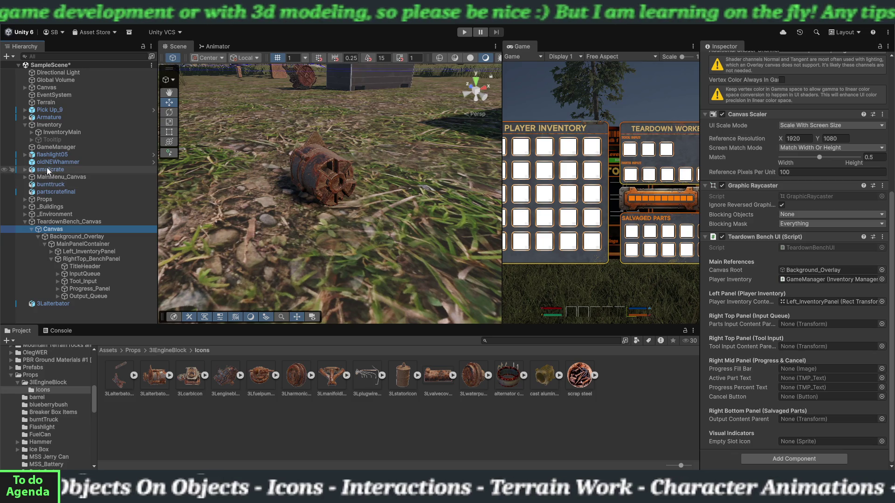
click(47, 147)
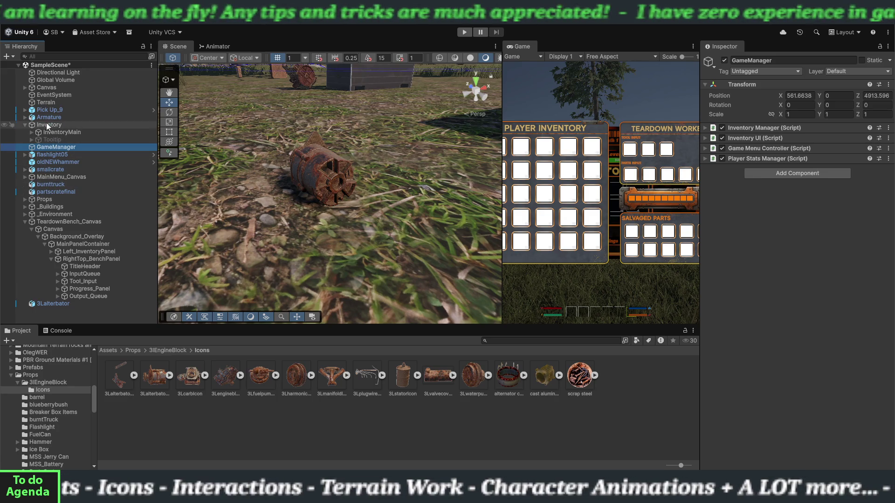
Inspect Background_Overlay, the bench Canvas, InputQueue layout, then GameManager's script components
click(66, 236)
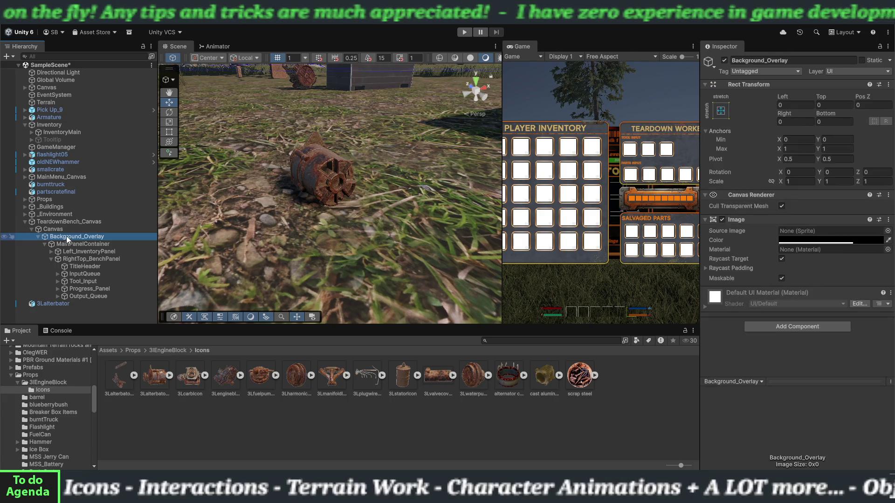
click(59, 225)
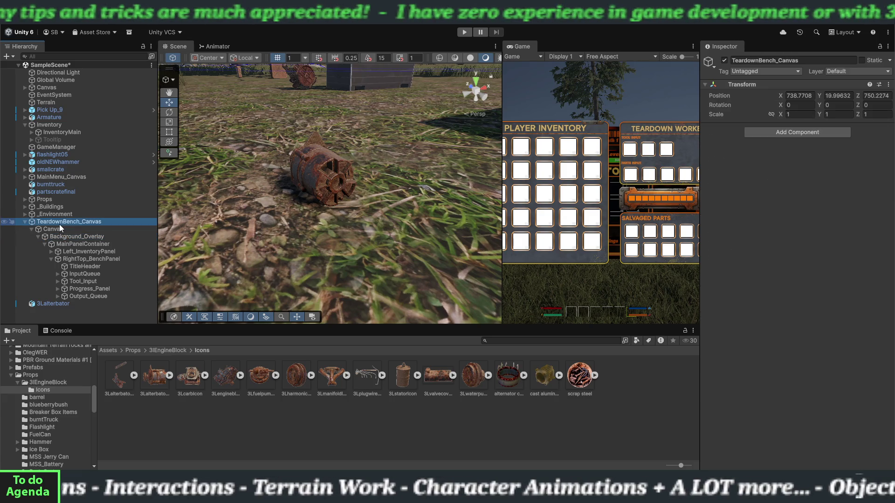
click(61, 228)
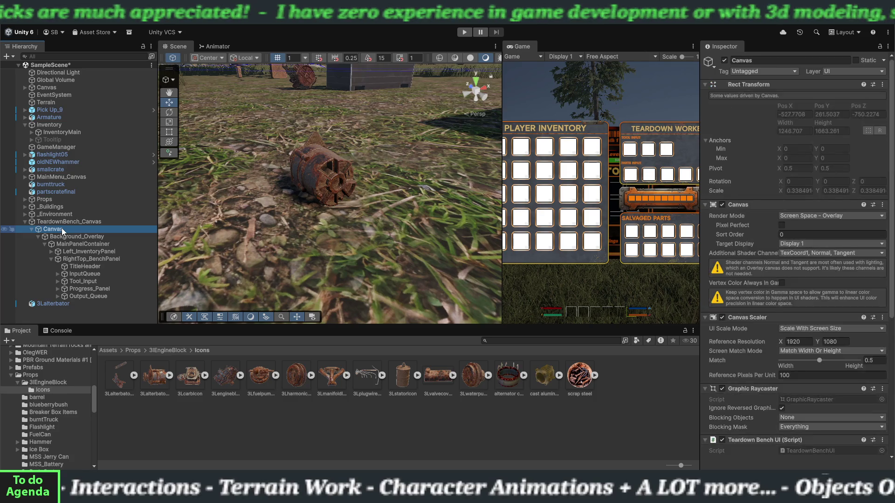
scroll(712, 298, down, 10)
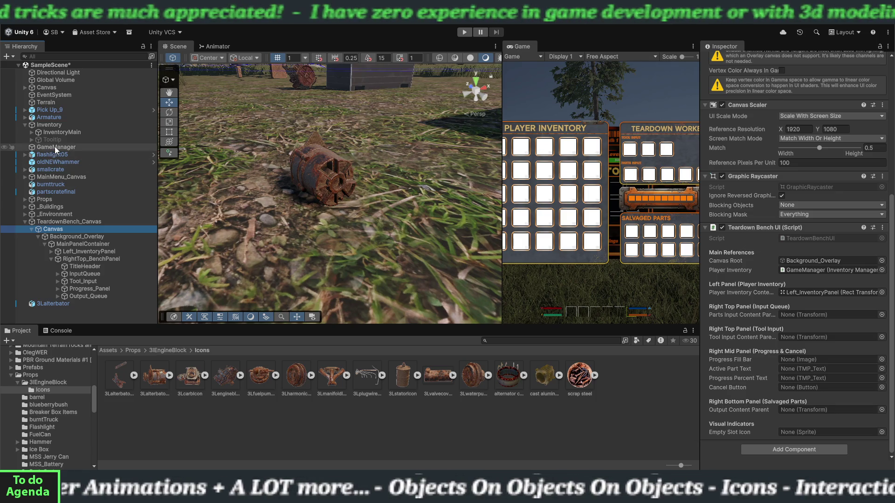
click(82, 273)
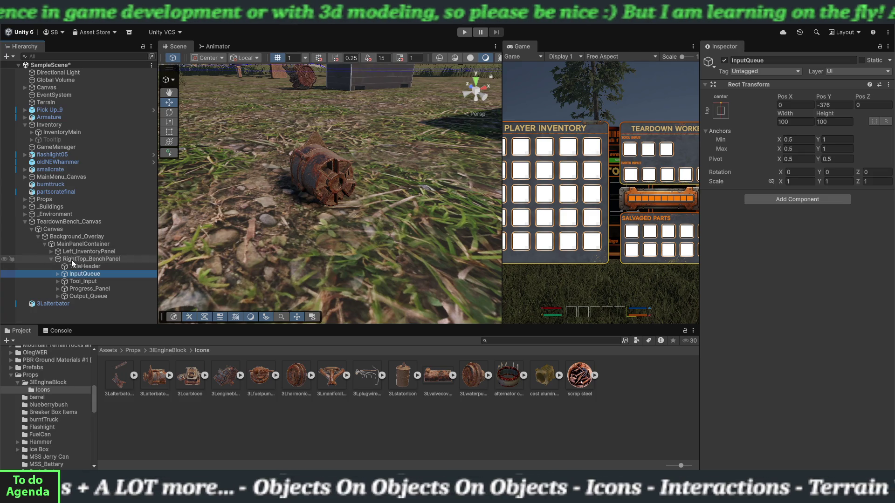
click(58, 222)
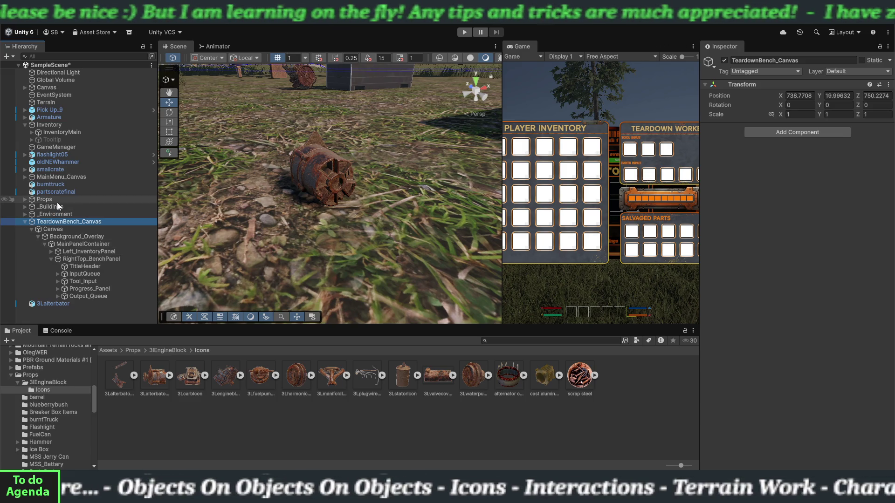
click(54, 147)
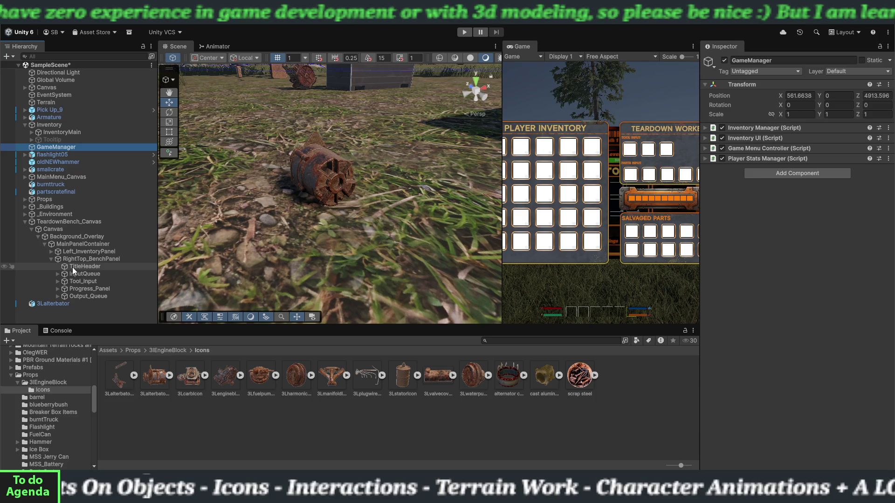
Search the Hierarchy for 'teardown' and select teardownbench to view its Teardown Bench script
click(59, 57)
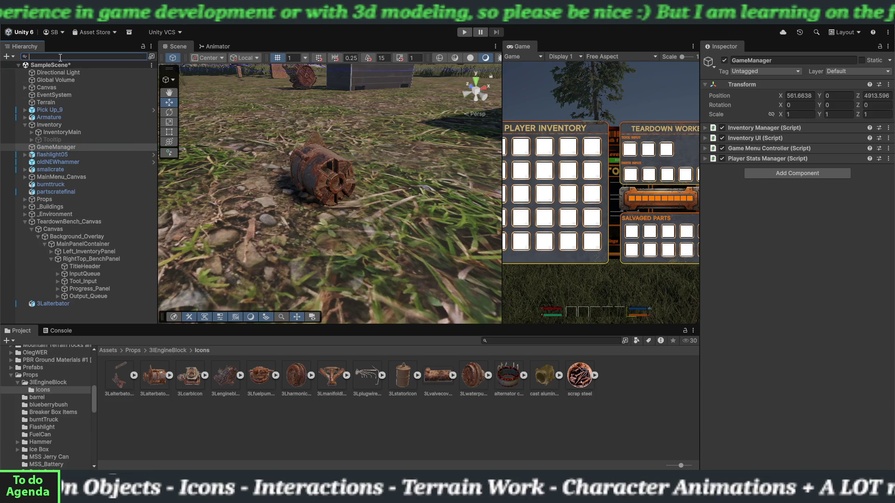
text(ta)
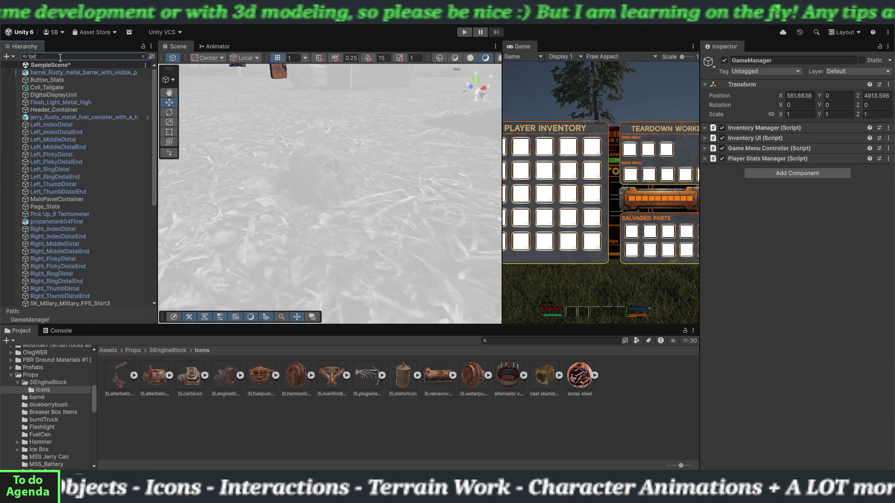
text(r)
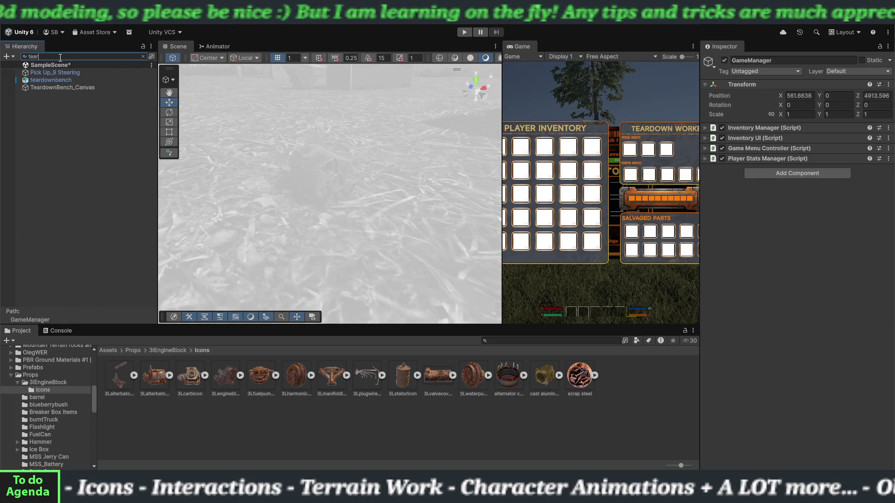
text(down)
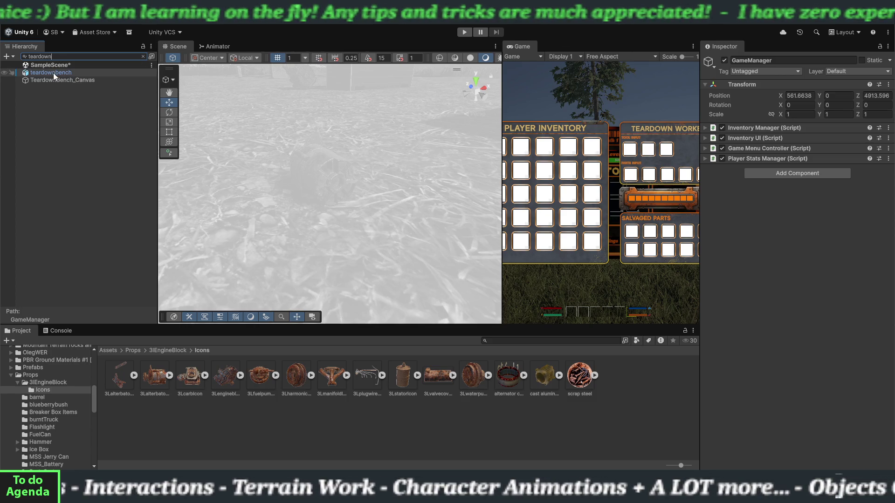
click(53, 73)
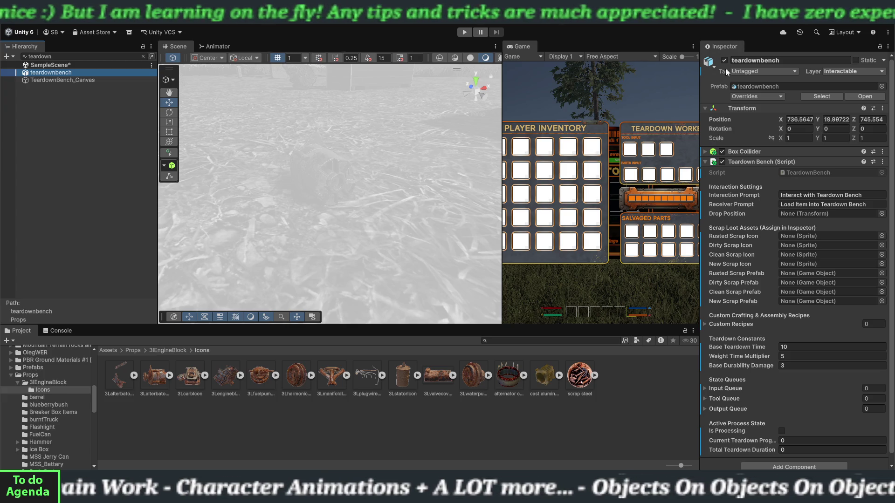
Add a first Custom Recipes entry to the teardown bench and clear the Hierarchy search
scroll(736, 294, down, 1)
click(718, 315)
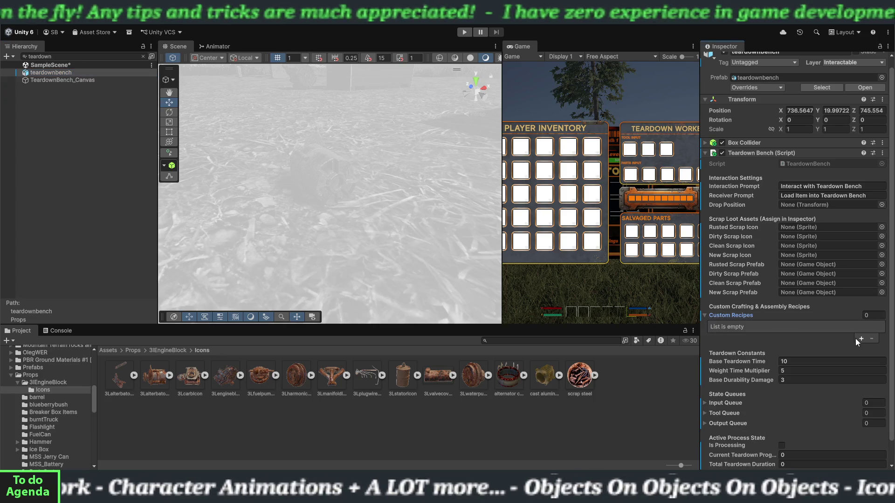
click(860, 339)
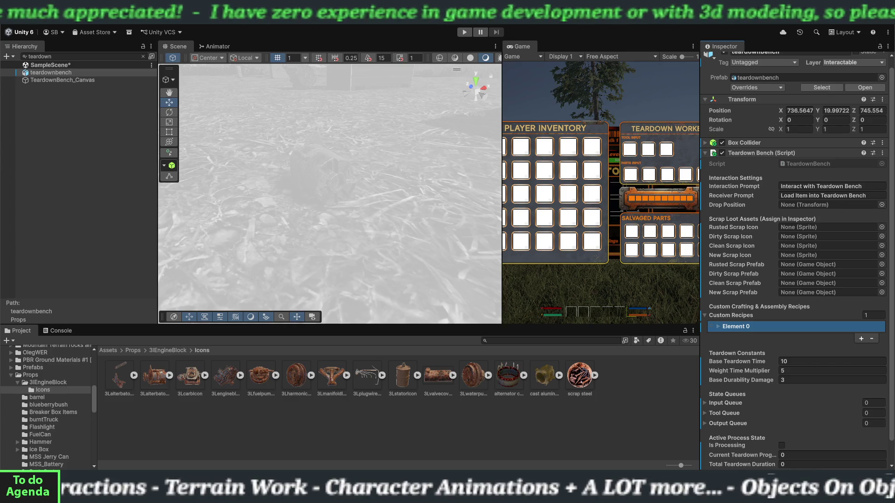
click(718, 326)
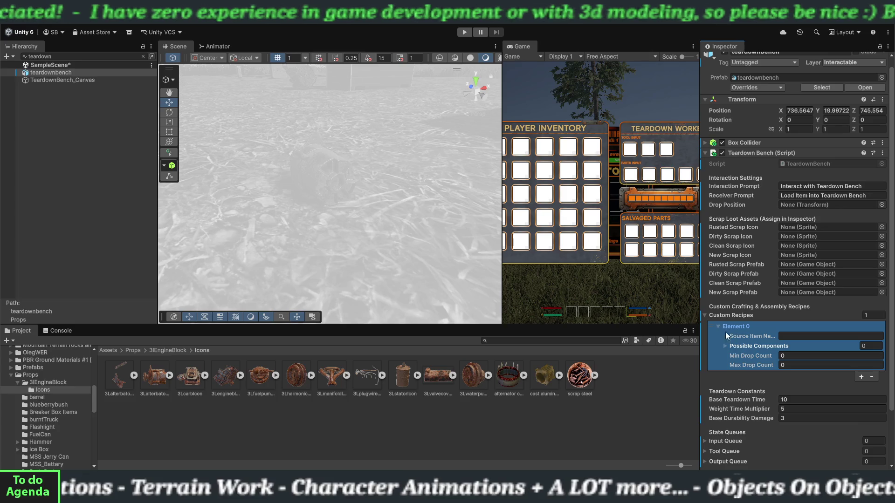
click(786, 335)
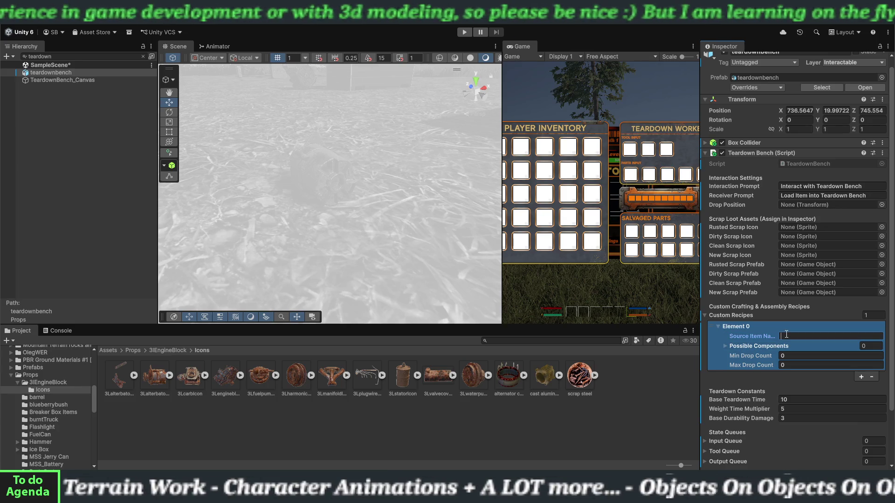
text(A)
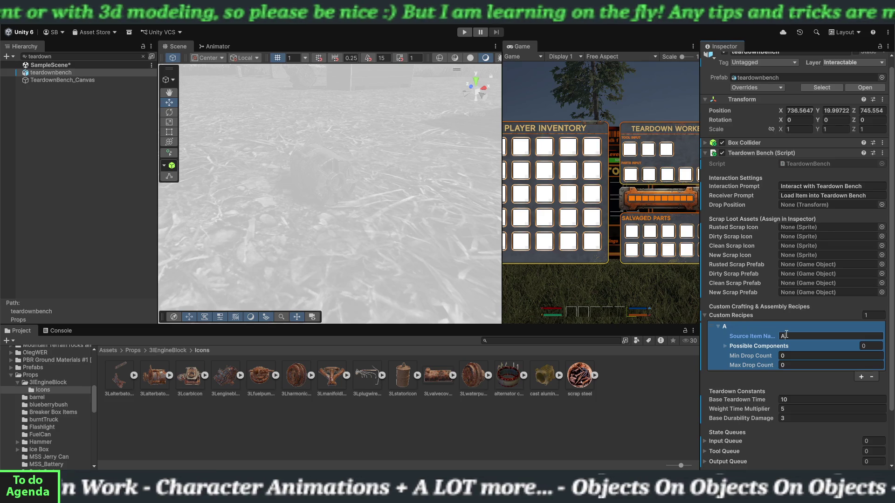
click(139, 56)
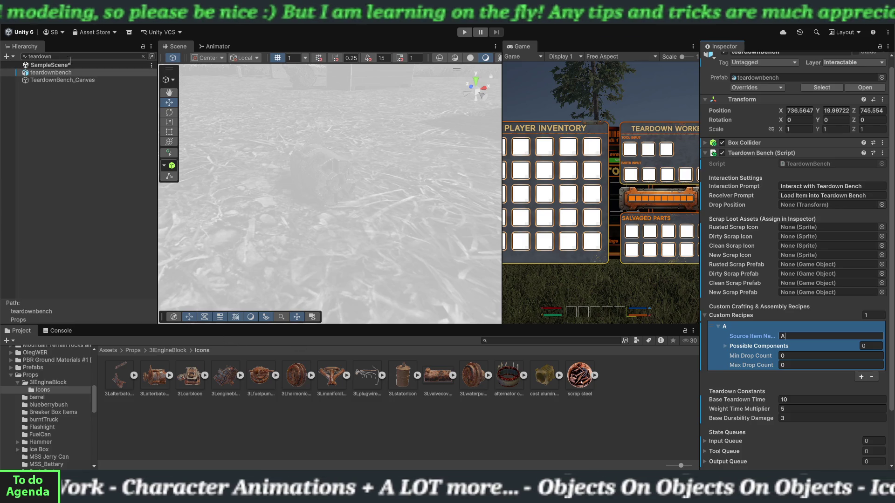
click(142, 57)
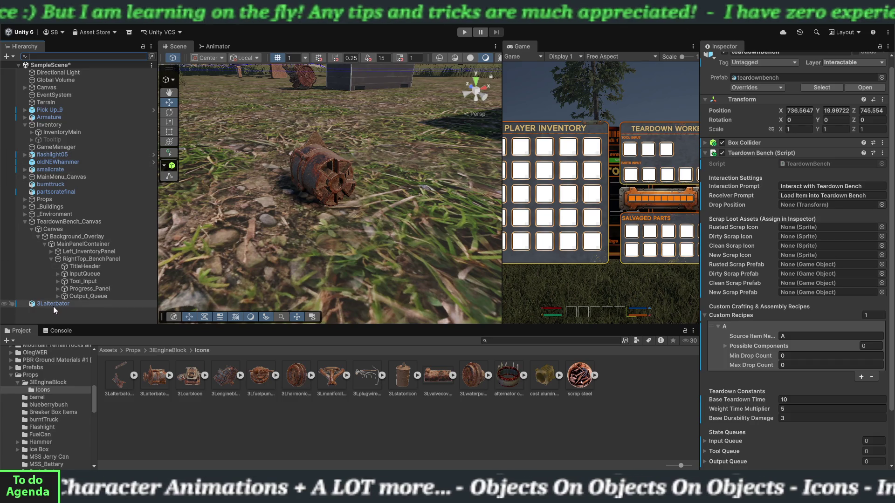
Set the recipe's Source Item Name to 3Lalternator and Possible Components to 3
click(804, 334)
text(3)
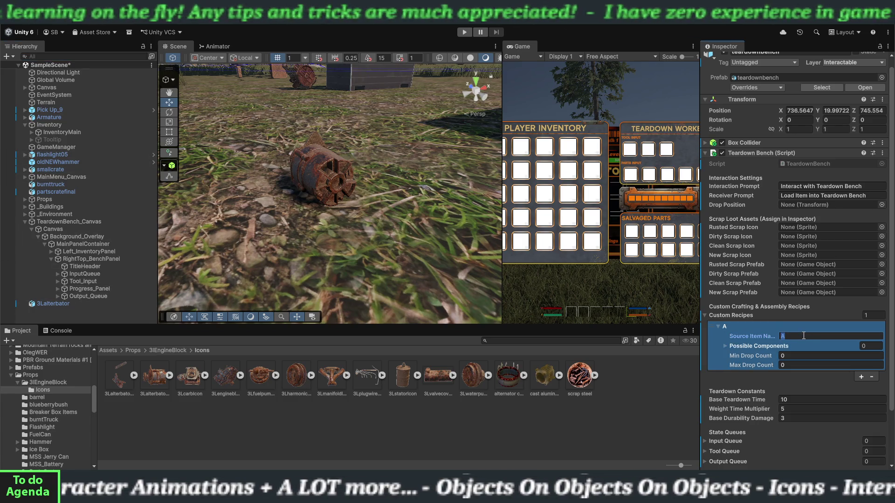
text(LA)
key(BackSpace)
text(alternaot)
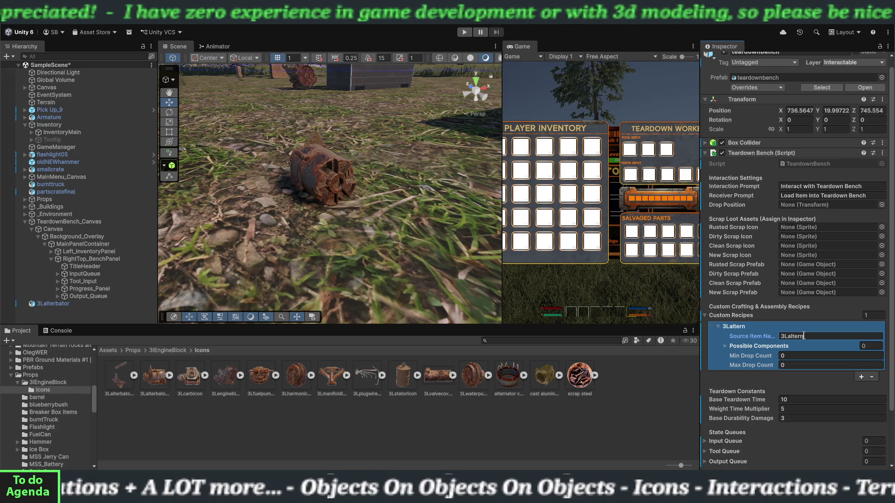
key(BackSpace)
key(BackSpace)
text(tor)
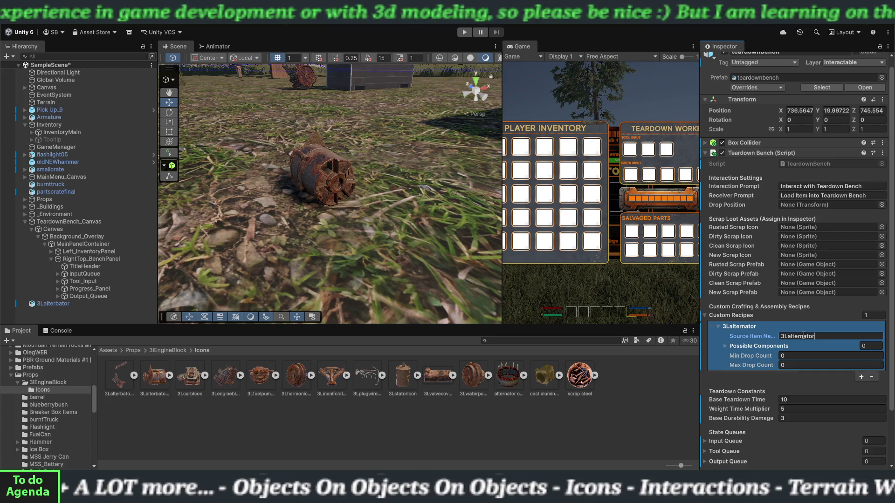
click(868, 346)
text(3)
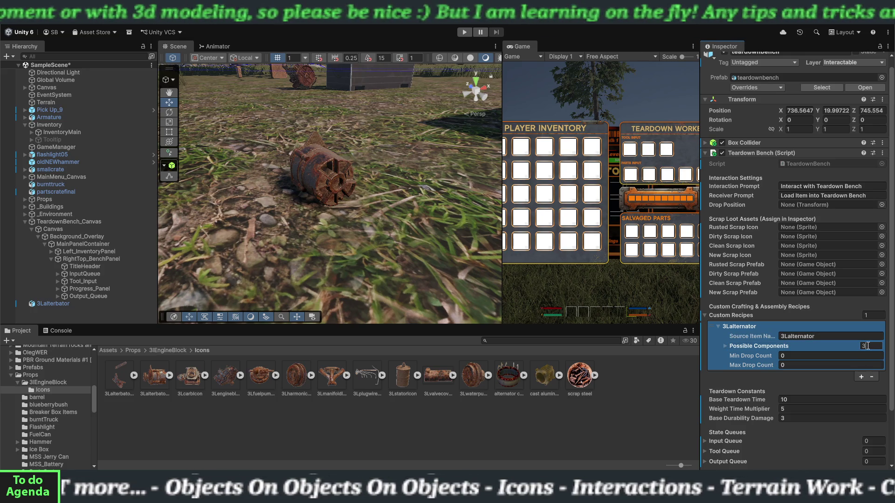
Set the recipe's Min Drop Count to 1 and Max Drop Count to 3
click(800, 355)
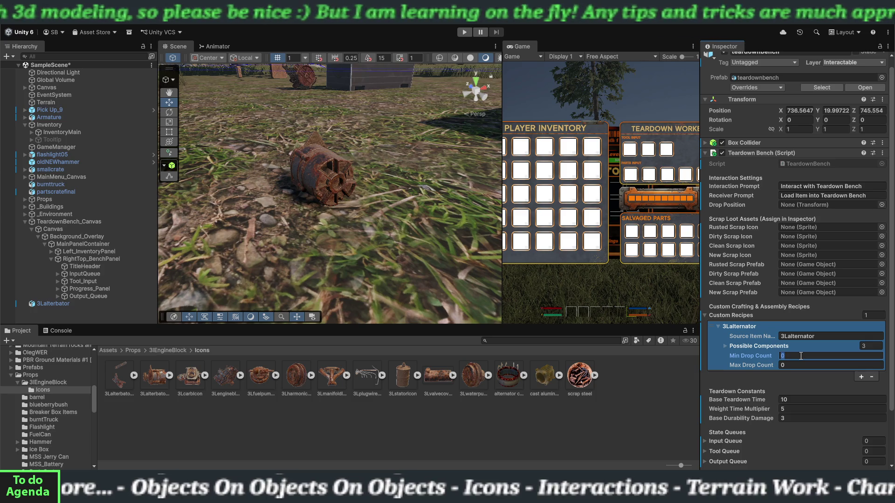
text(1)
click(801, 365)
text(3)
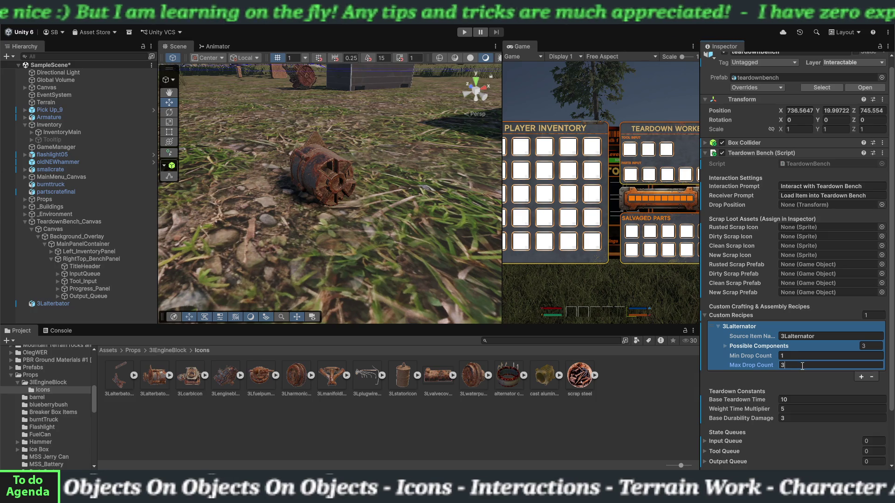
Make Element 0 'Alternator Core' with weight 3 and tick its Append option
click(725, 346)
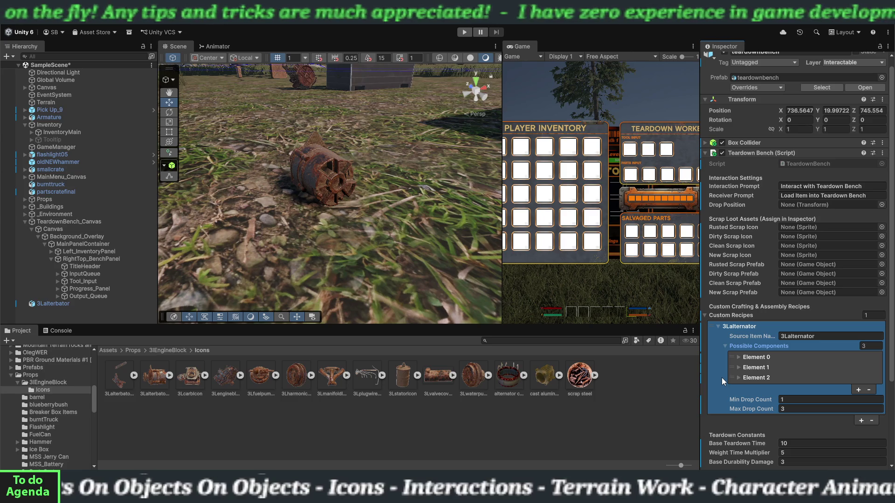
click(738, 357)
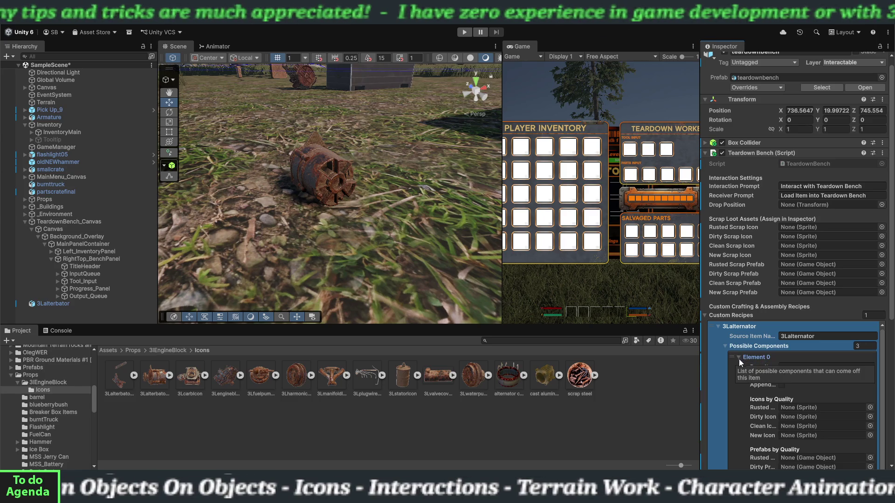
scroll(738, 380, down, 3)
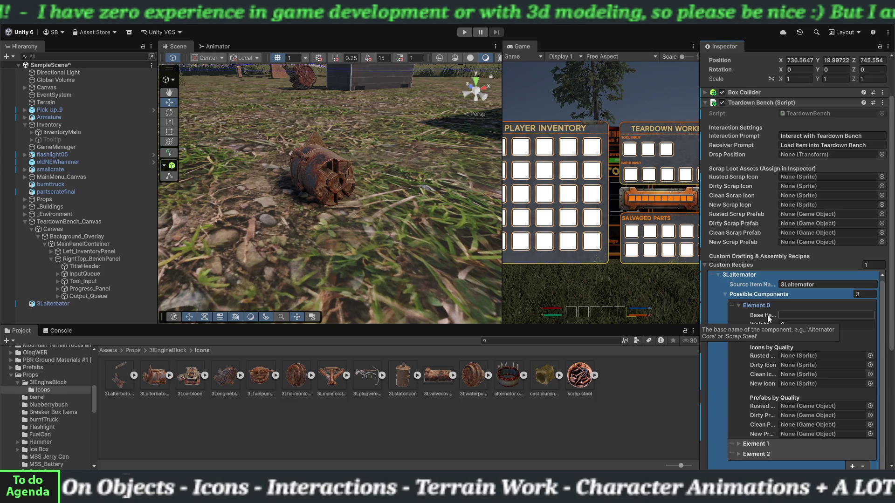
click(786, 315)
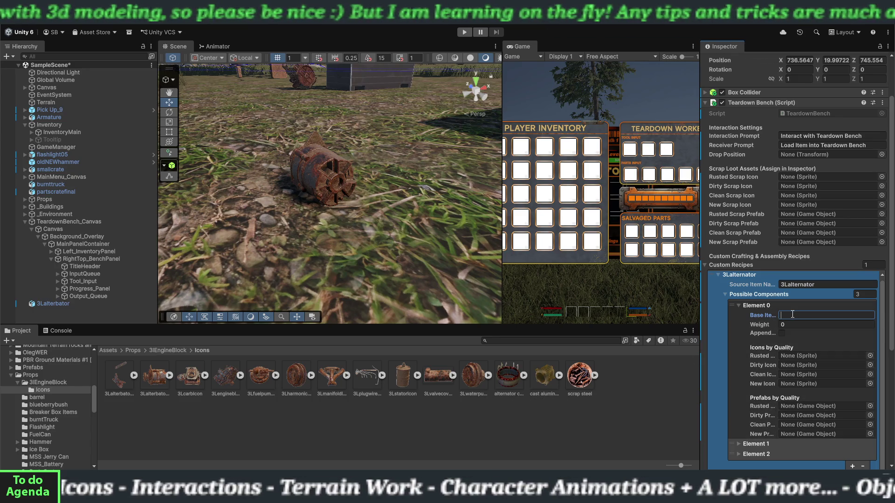
text(Alterna)
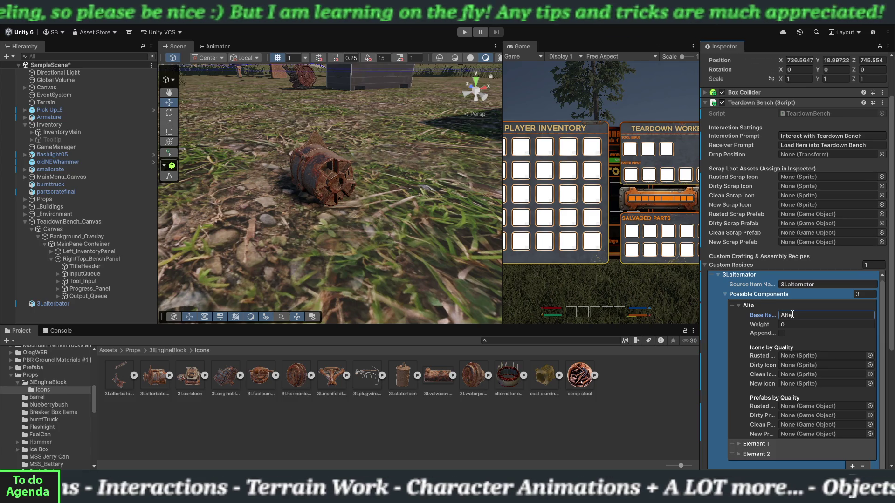
text(tor Core)
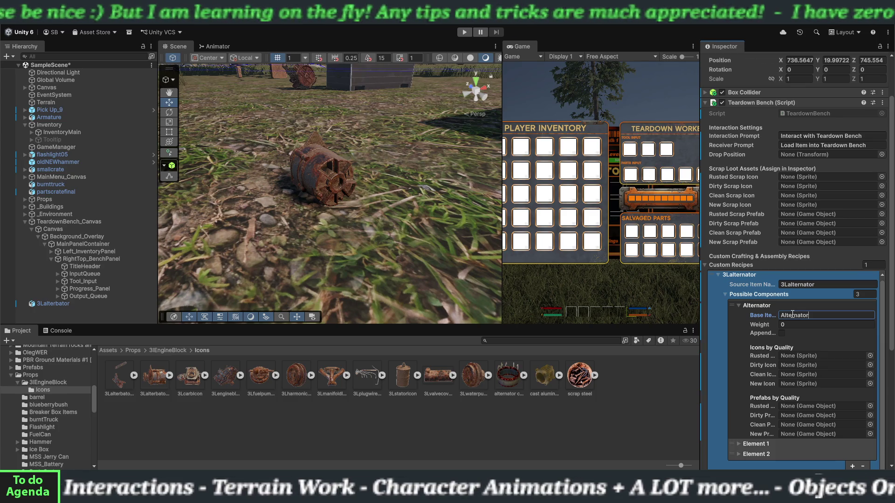
click(791, 326)
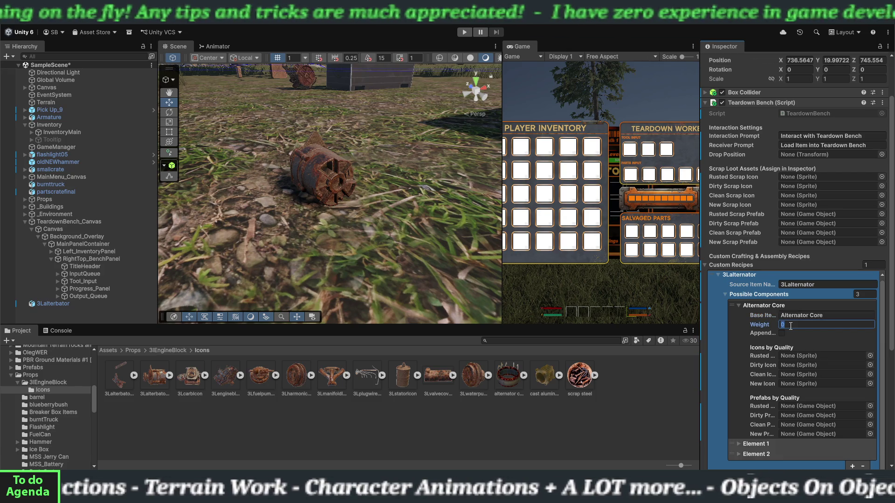
text(3)
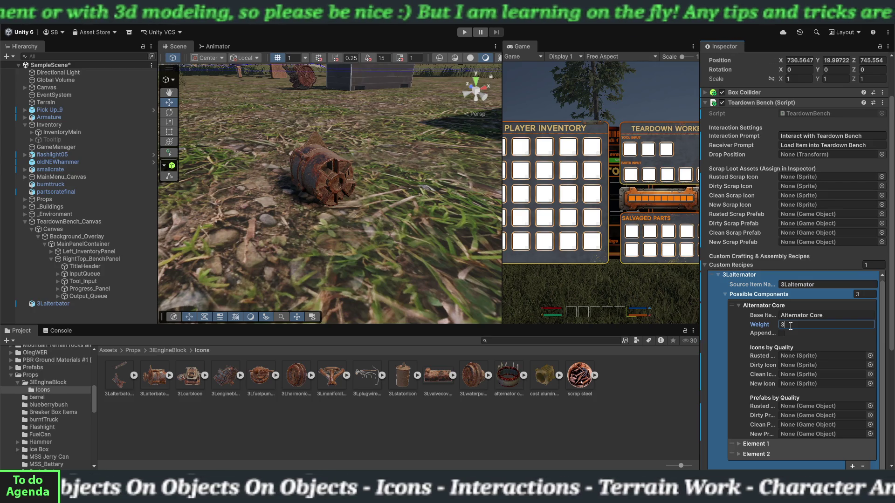
click(783, 333)
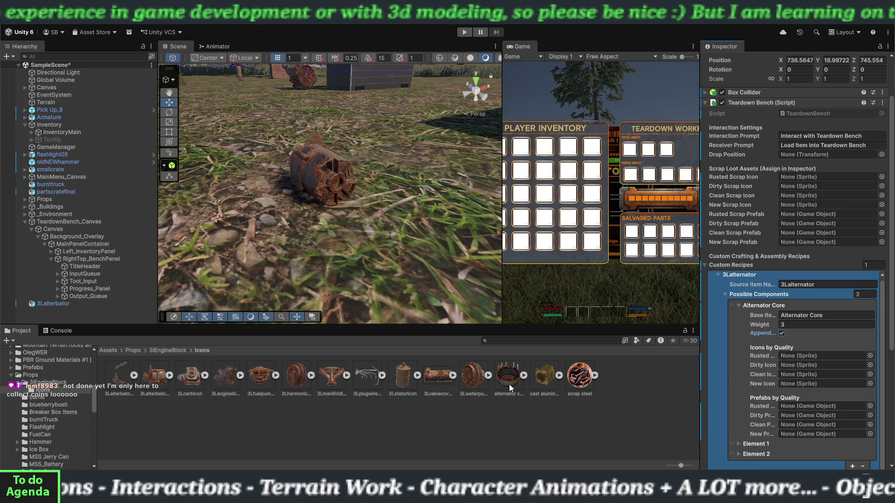
Assign the alternator core_0 sprite as Element 0's Dirty Icon
mouse_move(509, 384)
mouse_down()
mouse_move(556, 410)
mouse_move(627, 406)
mouse_move(790, 367)
mouse_up()
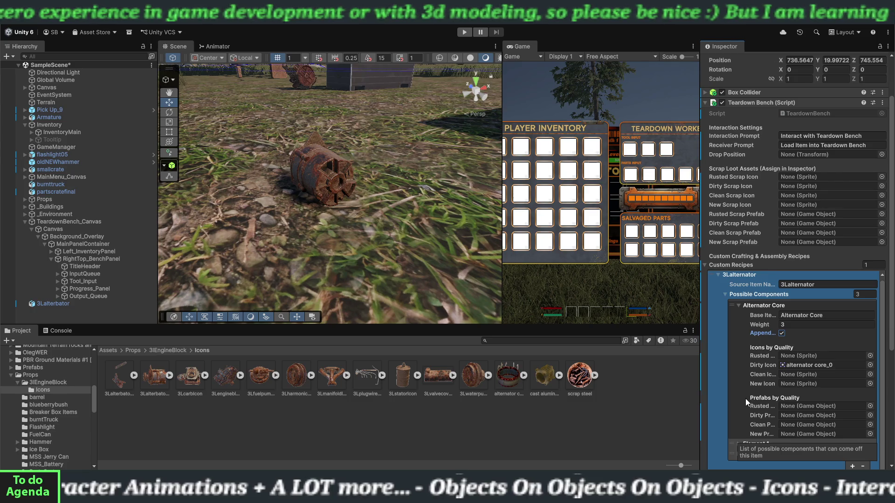
scroll(746, 398, down, 3)
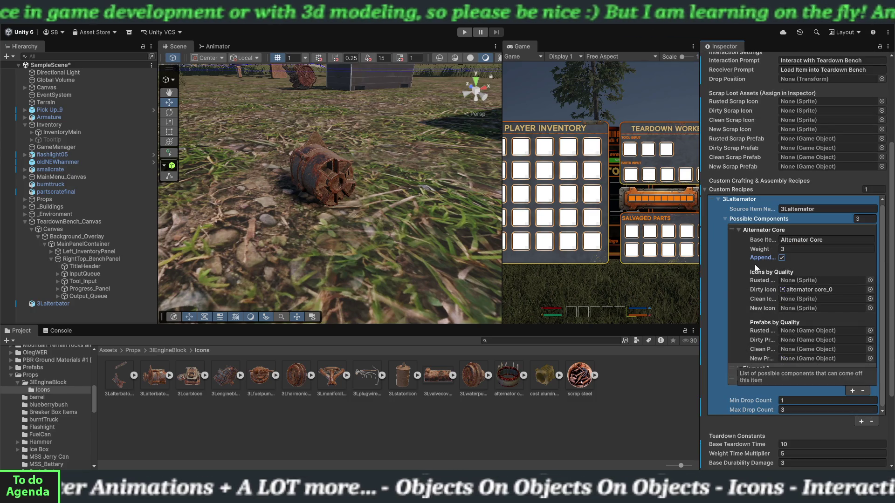
click(737, 228)
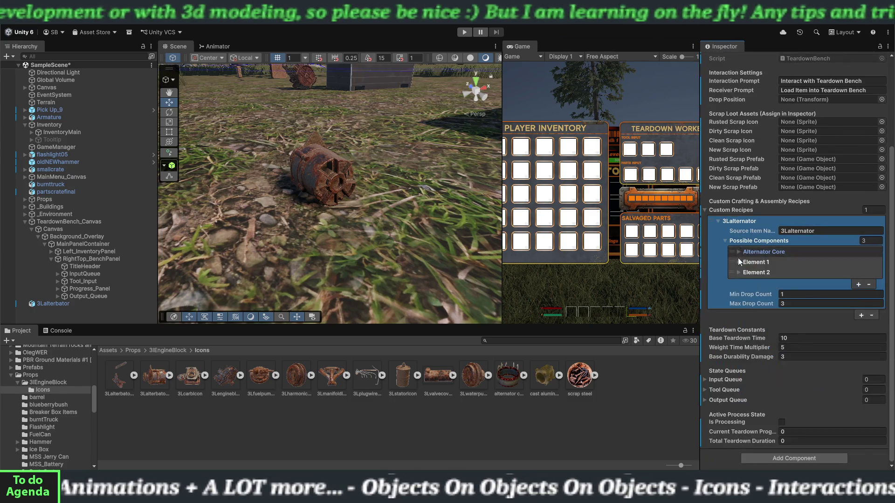
click(738, 261)
click(792, 272)
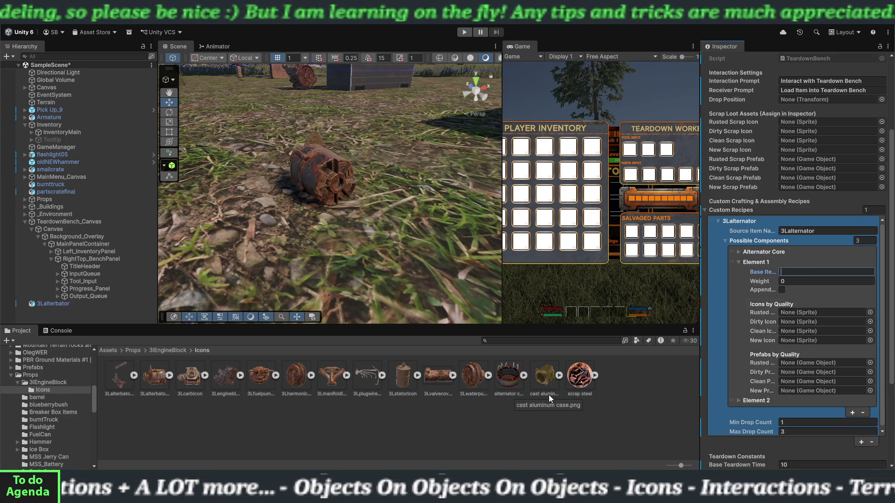
Change Element 0's base item name to lowercase 'alternator core'
click(739, 253)
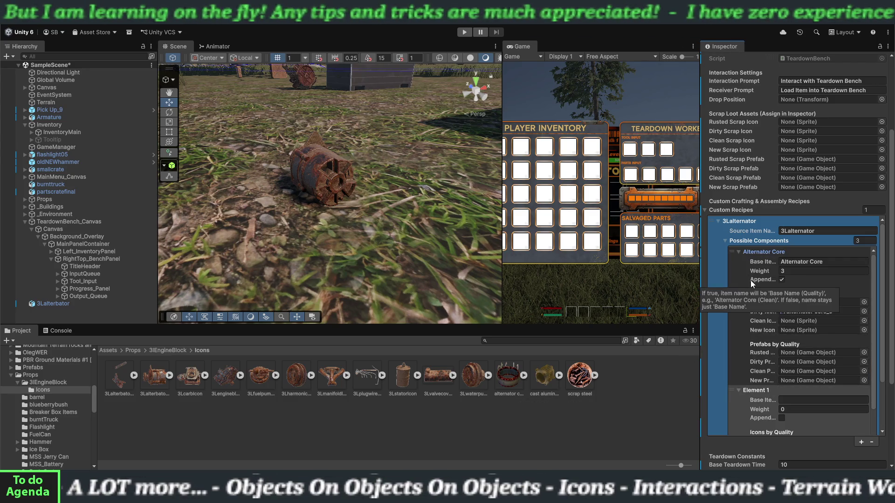
click(783, 262)
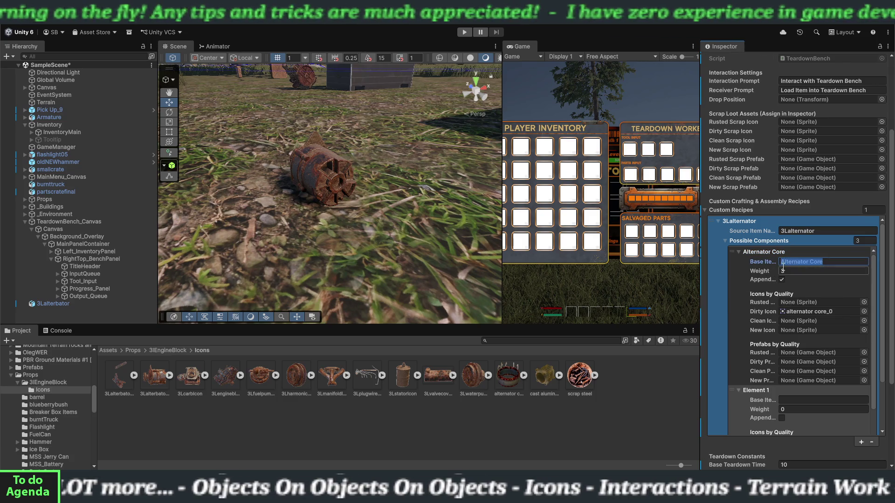
key(Delete)
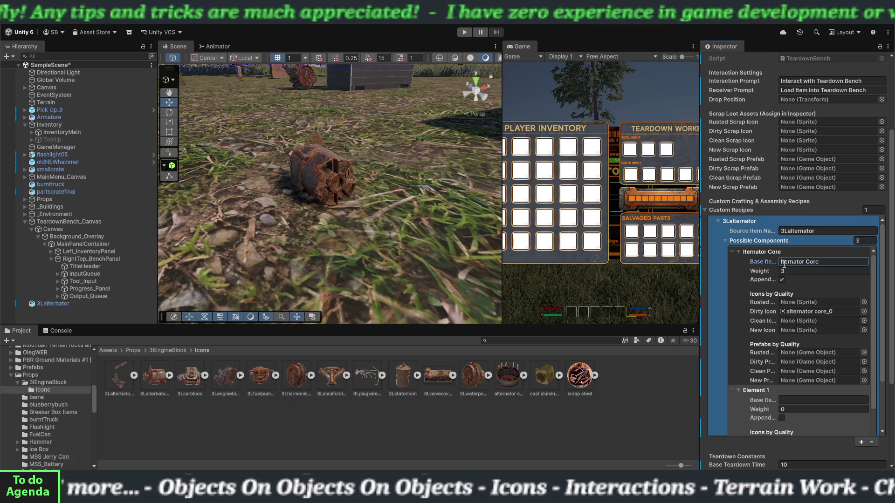
text(a)
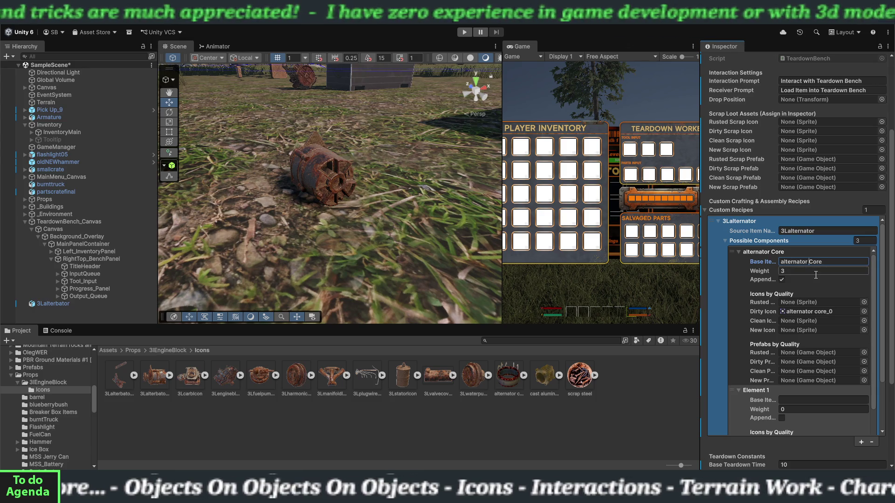
key(Delete)
text(c)
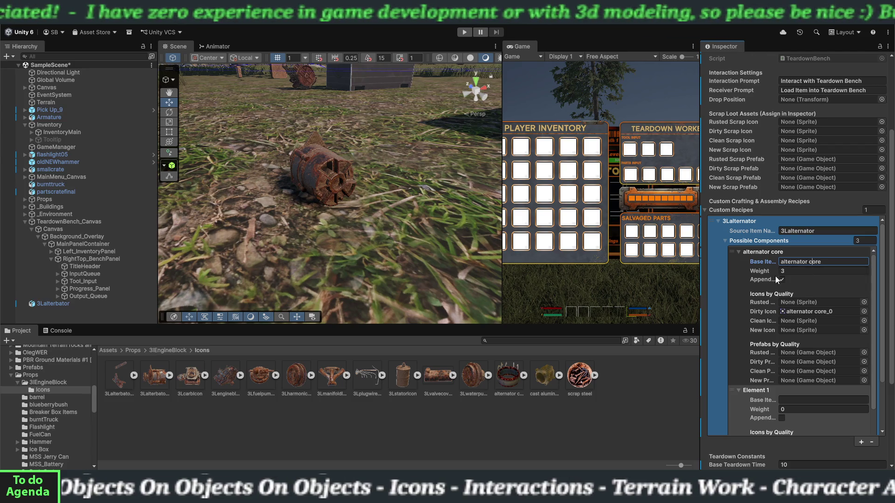
click(738, 252)
click(789, 272)
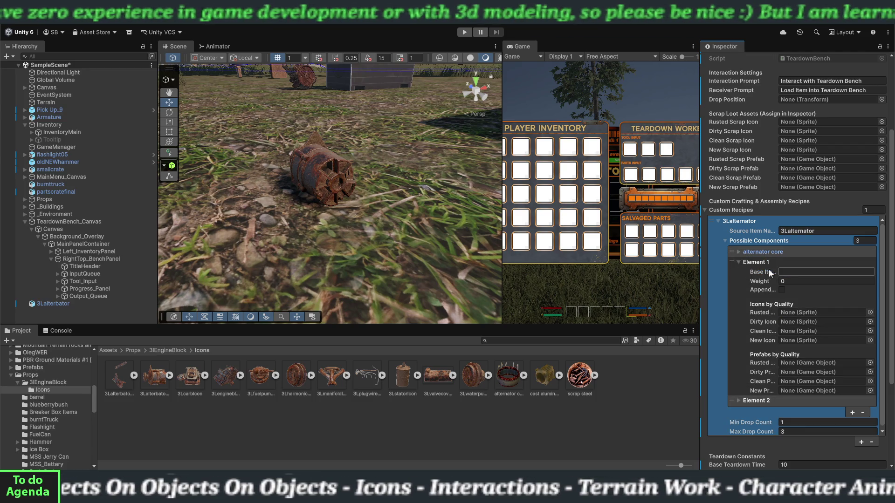
Enter 'cast aluminum' as Element 1's Base Item name
text(cast al)
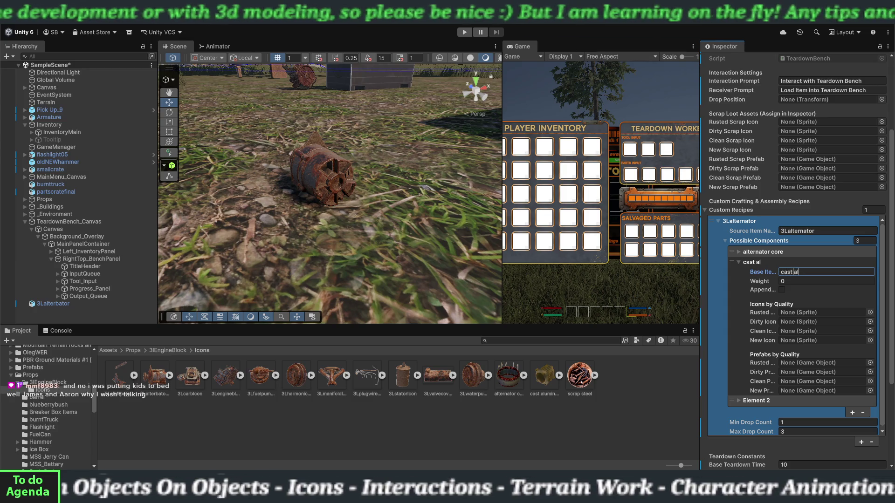
text(u)
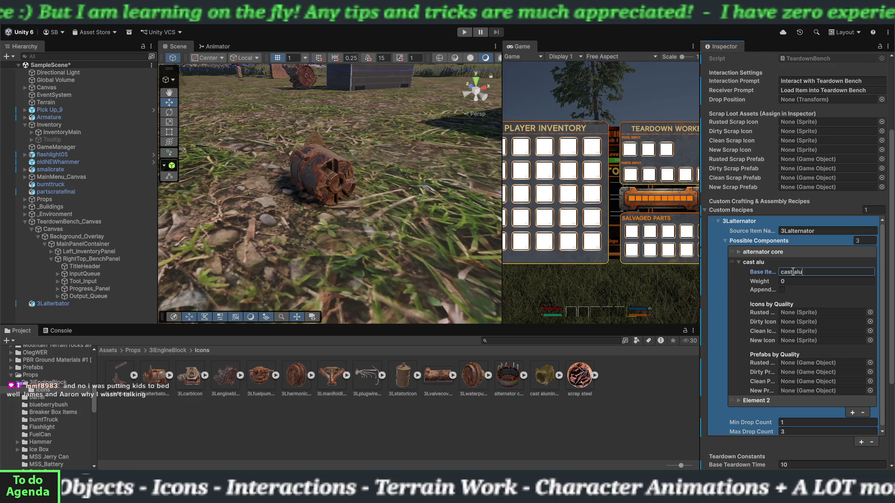
text(minum)
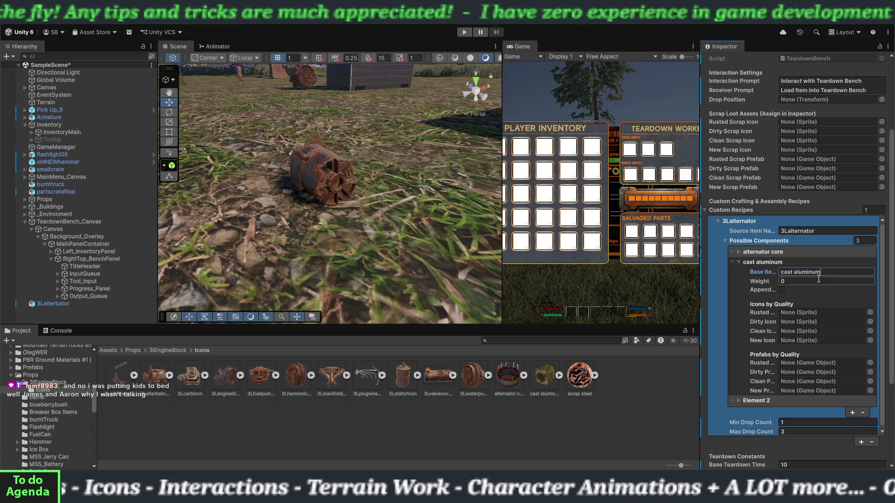
click(788, 281)
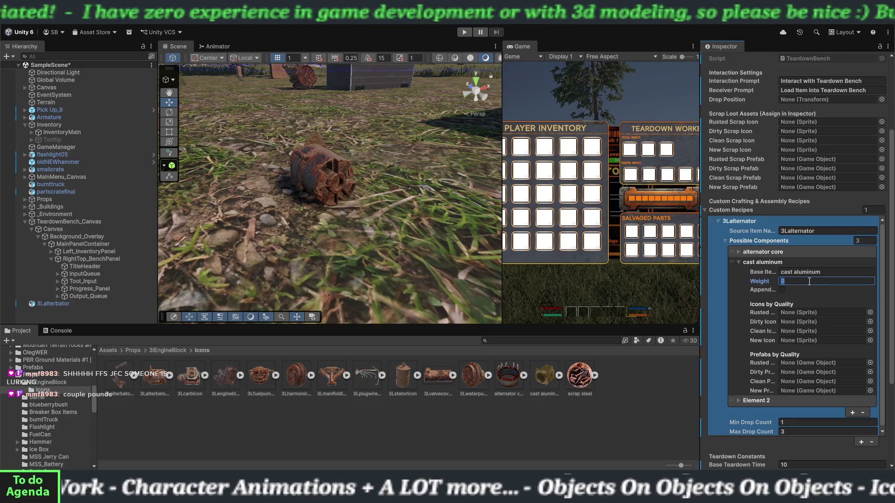
Give cast aluminum weight 3, tick Append, and set cast aluminum case_0 as its Dirty Icon
text(3)
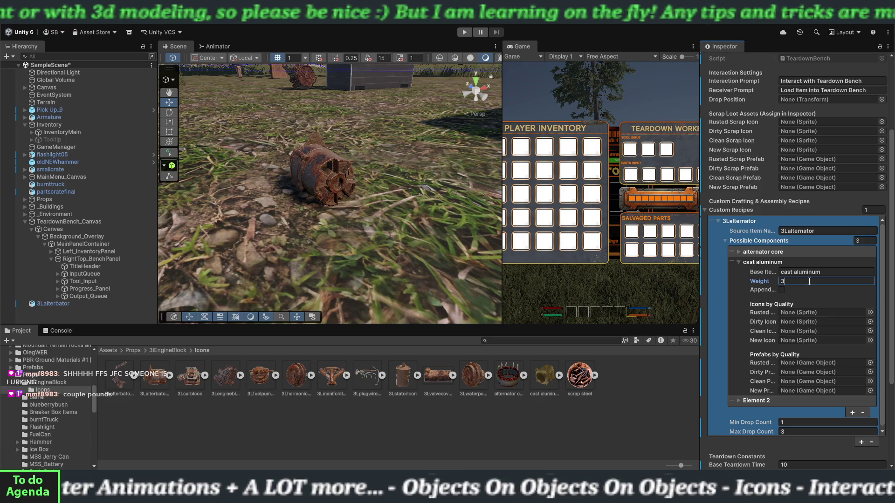
click(782, 290)
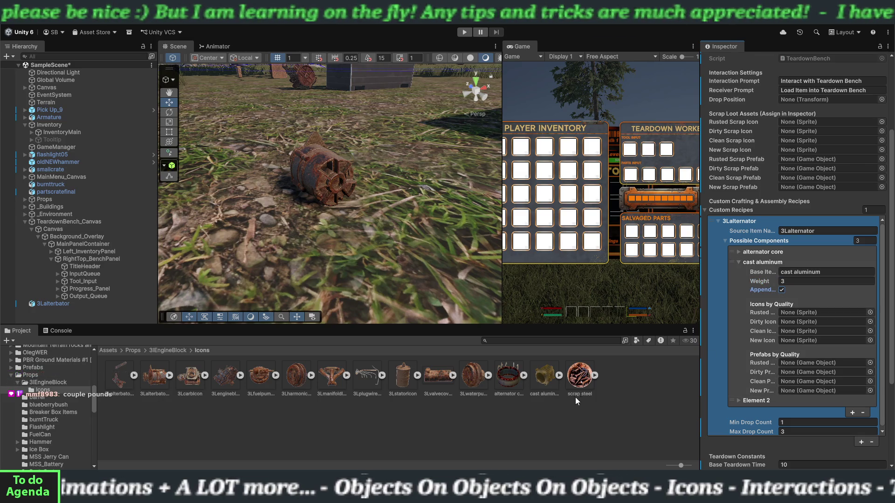
mouse_move(544, 383)
mouse_down()
mouse_move(746, 364)
mouse_move(785, 323)
mouse_up()
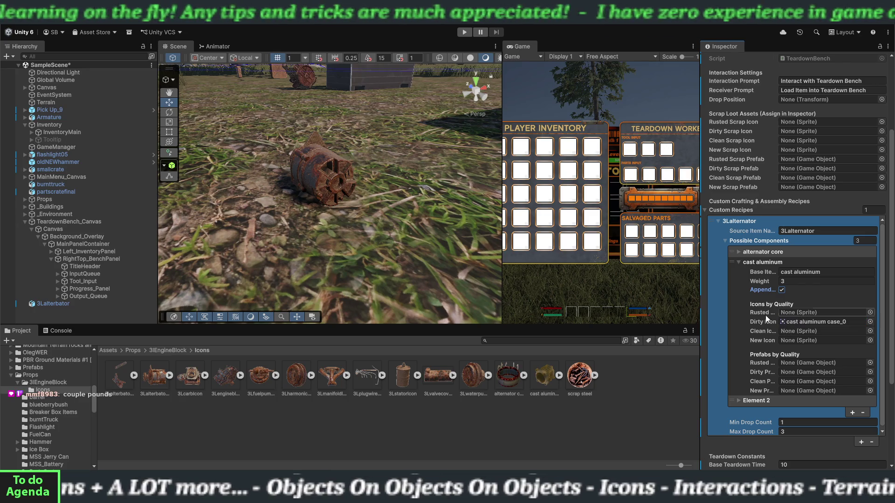
Set Element 2 to 'scrap steel' with weight 4, Append ticked, and its icon sprite assigned
click(738, 262)
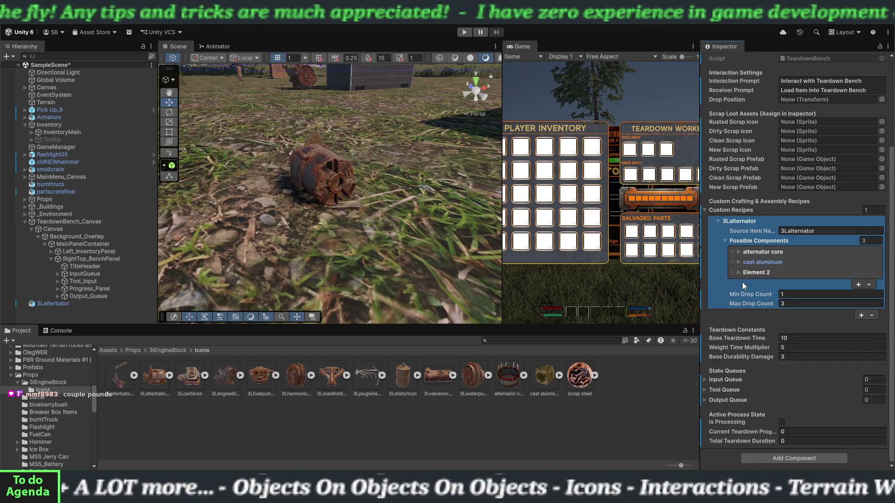
click(738, 272)
click(796, 279)
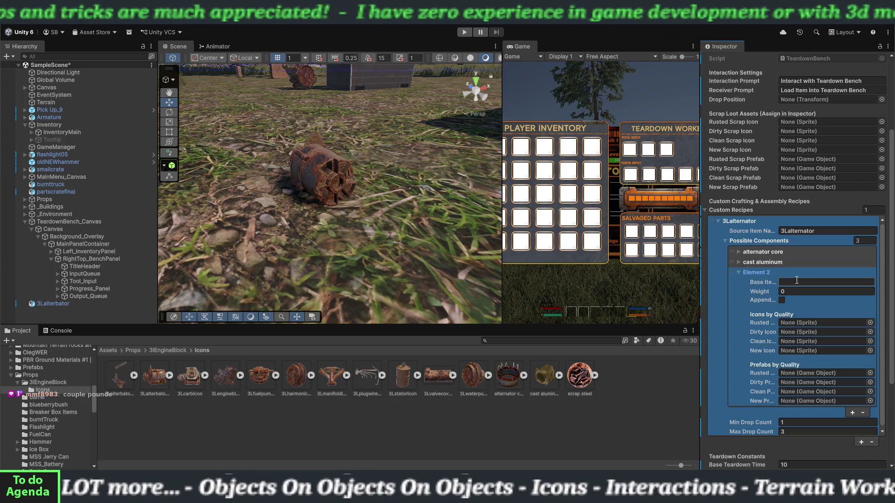
text(scrap steel)
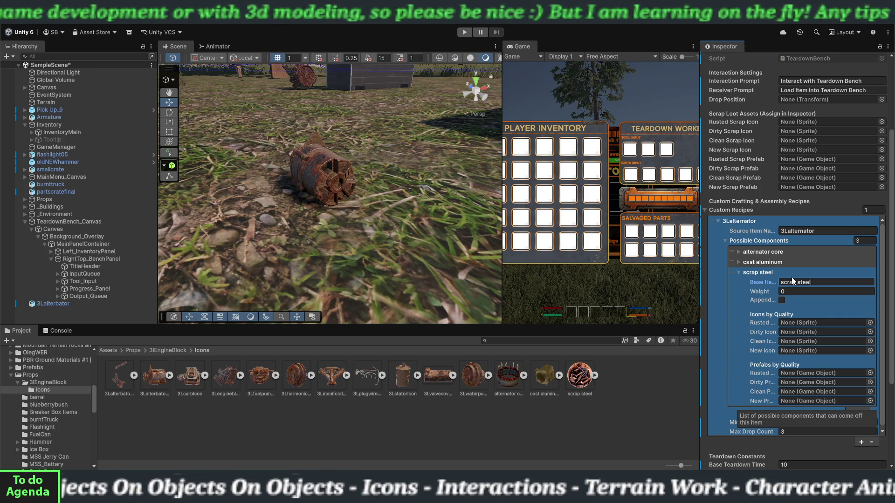
click(791, 292)
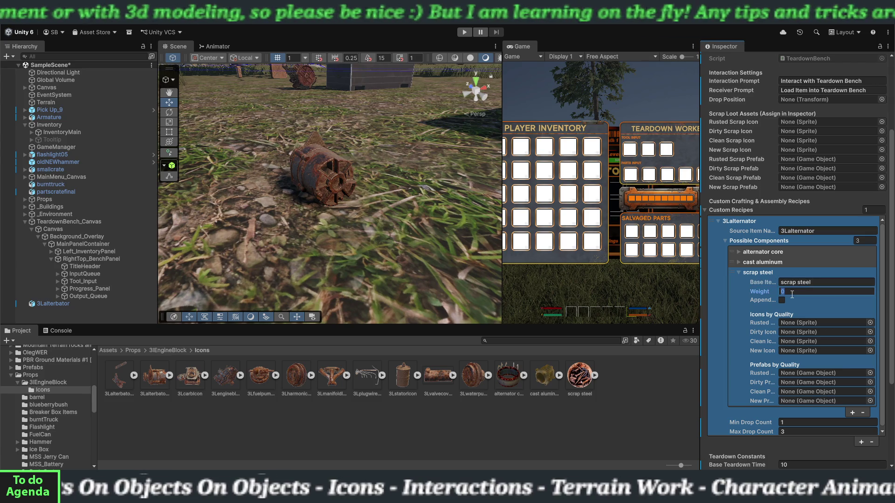
text(4)
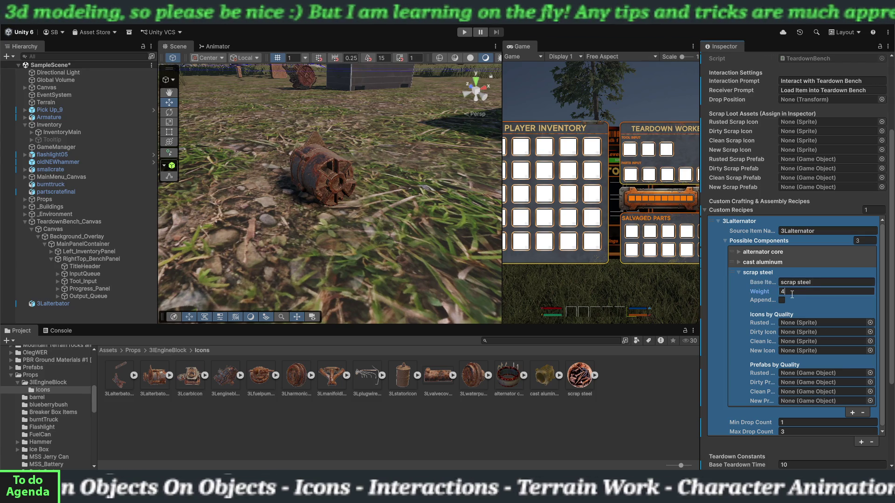
click(782, 300)
mouse_move(578, 386)
mouse_down()
mouse_move(774, 359)
mouse_move(809, 333)
mouse_move(799, 324)
mouse_up()
click(739, 272)
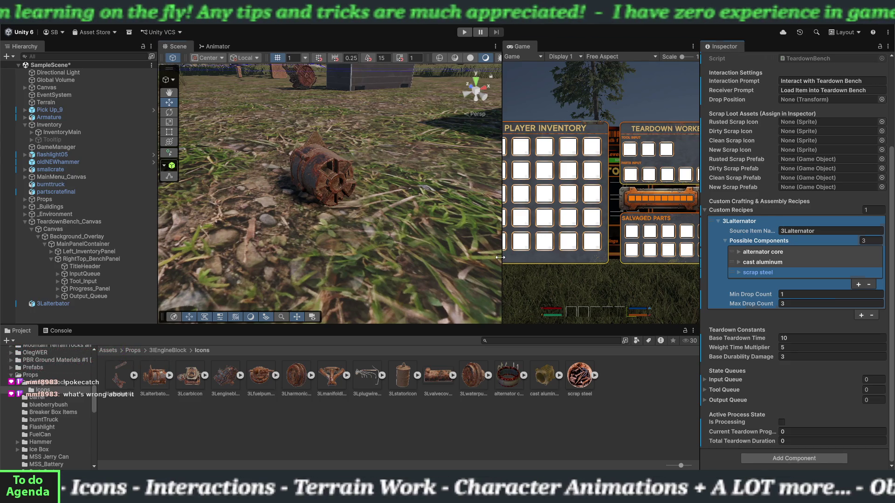
Widen the Game view slightly and expand InventoryMain in the Hierarchy
drag(500, 258, 494, 257)
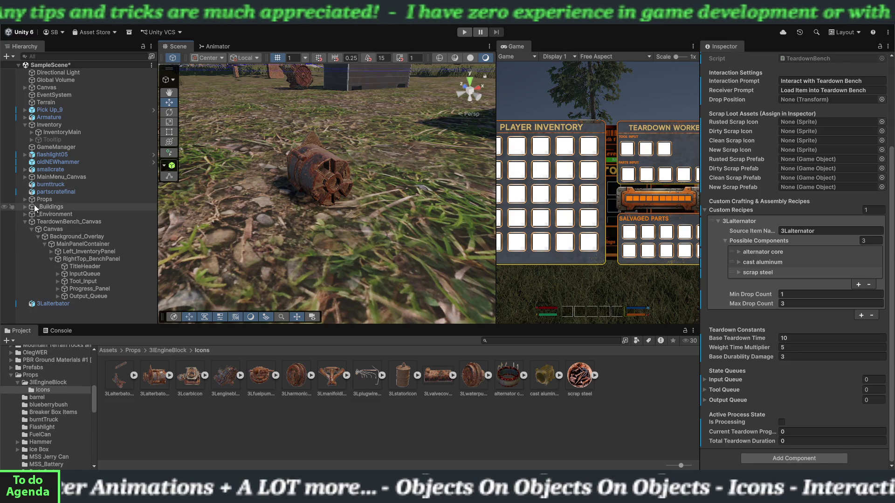
click(30, 131)
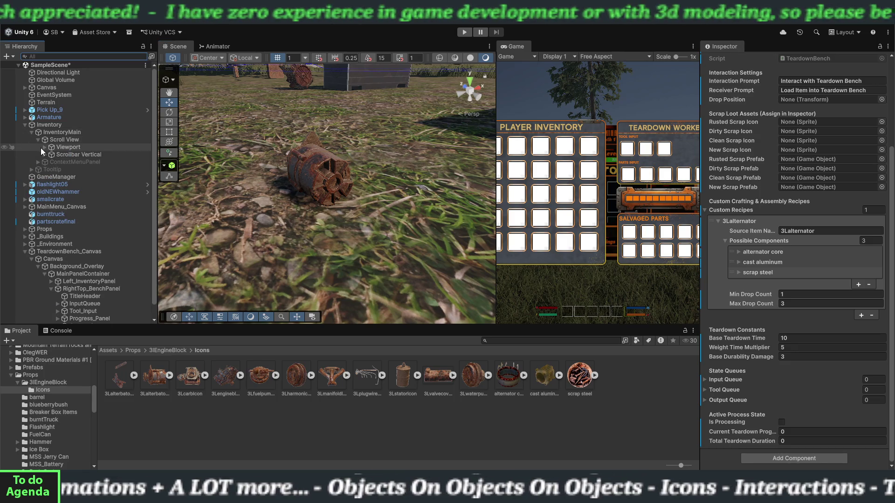
Browse ItemSlots 16, 15, 14 and 7, then inspect ItemSlot 13's Icon using 3LfuelpumpIcon_0
click(43, 147)
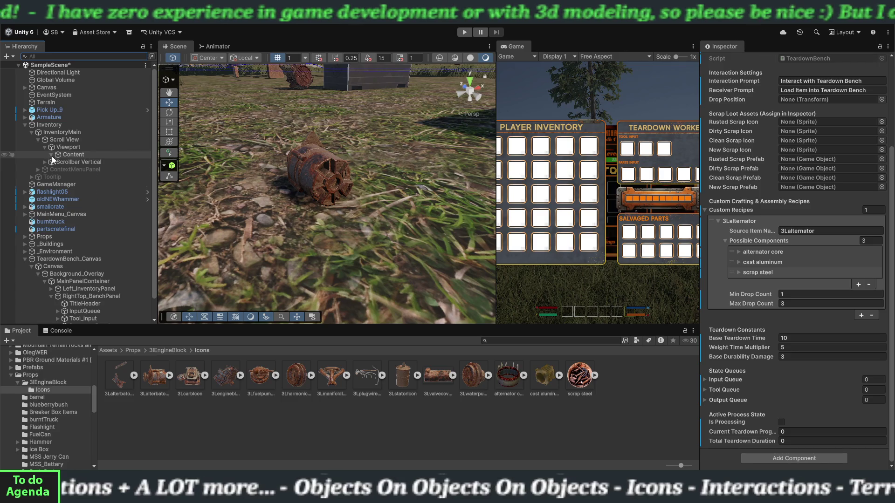
click(51, 155)
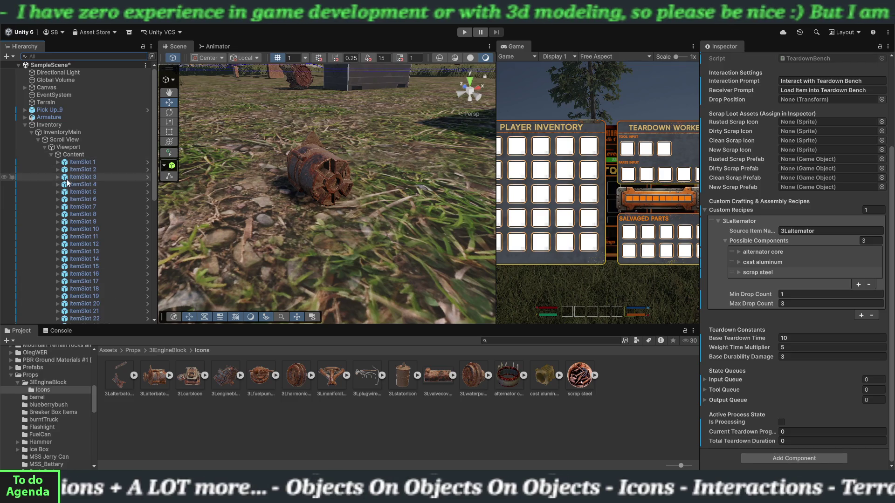
click(87, 274)
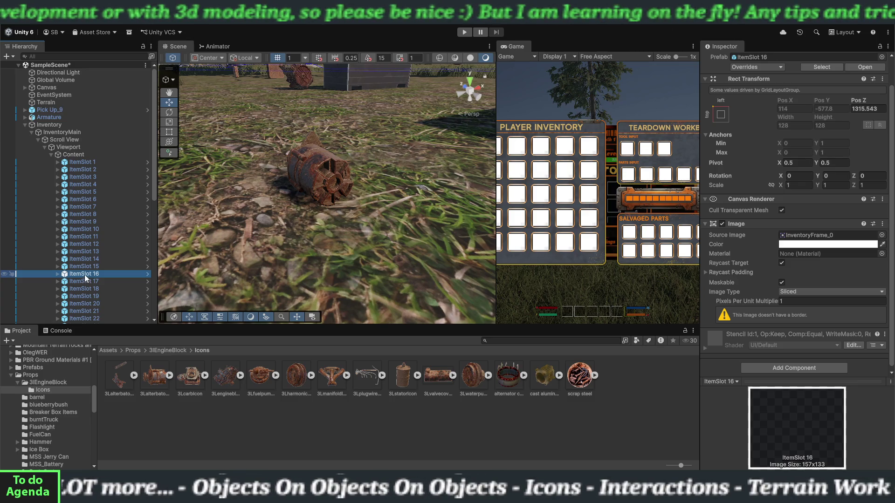
click(83, 268)
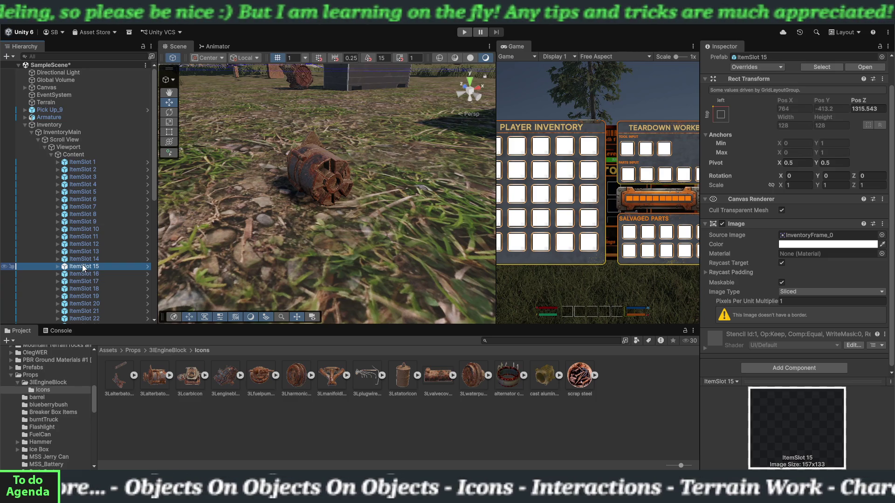
click(69, 257)
click(66, 208)
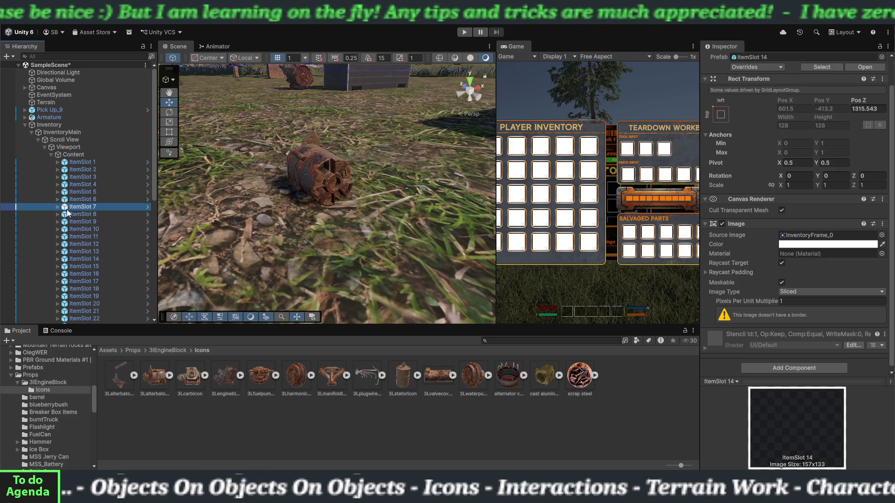
click(57, 252)
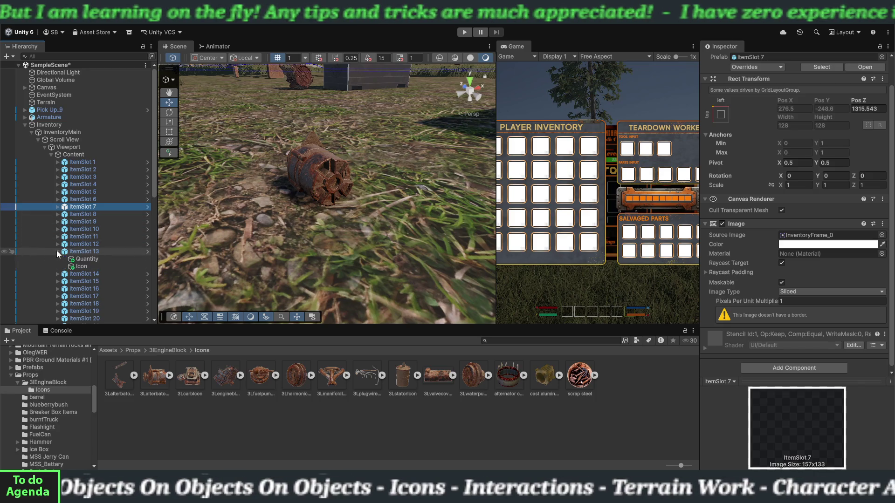
click(82, 265)
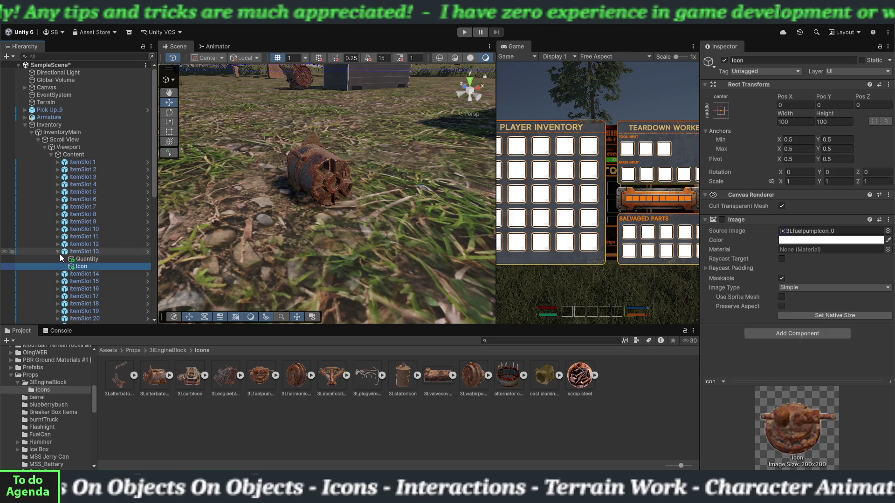
Check the icons of ItemSlots 12, 11 and 10: harmonic balancer, manifold, plug wires
click(57, 251)
click(57, 245)
click(75, 259)
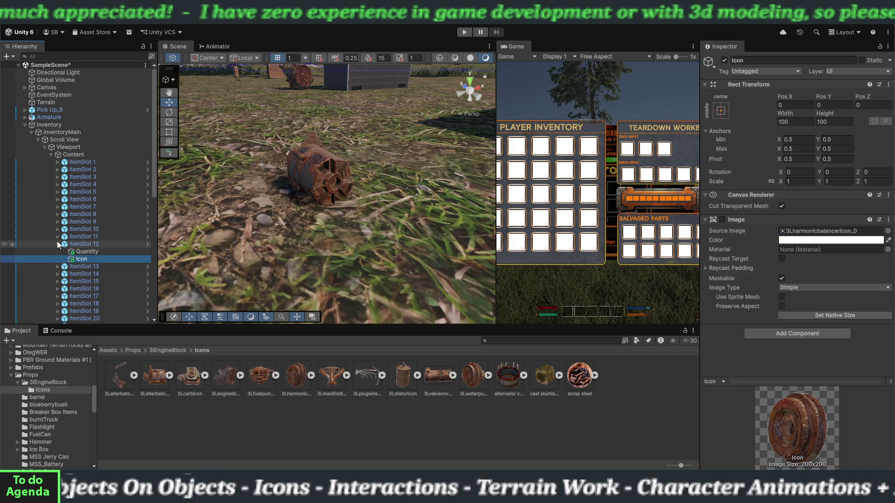
click(57, 244)
click(57, 236)
click(84, 251)
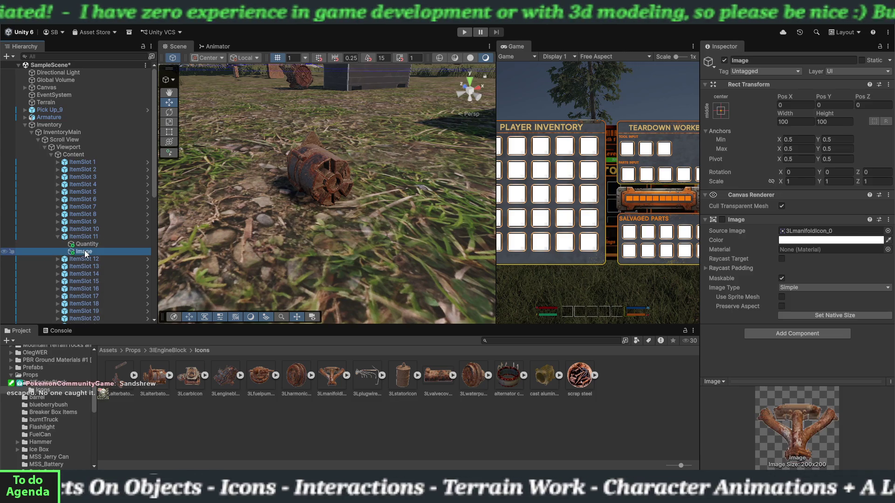
click(58, 237)
click(57, 229)
click(84, 244)
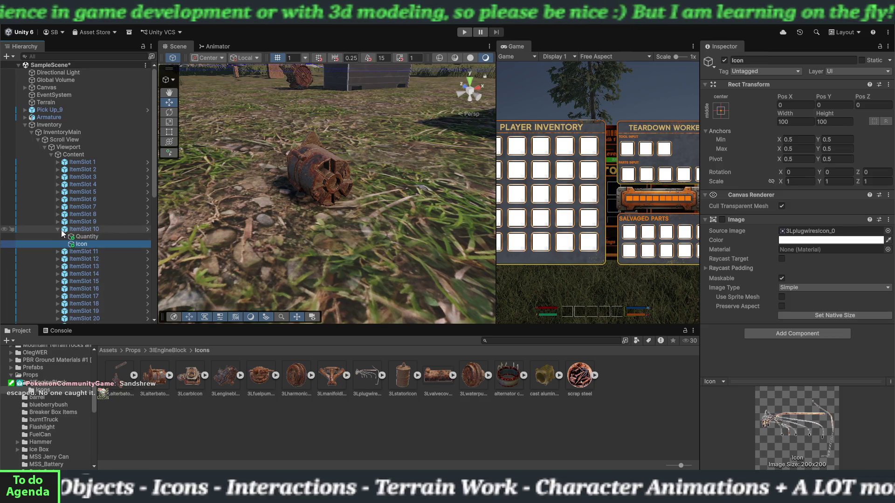
click(57, 229)
Check the icons of ItemSlots 9, 8 and 7: stator, valve cover, water pump pulley
click(57, 222)
click(78, 236)
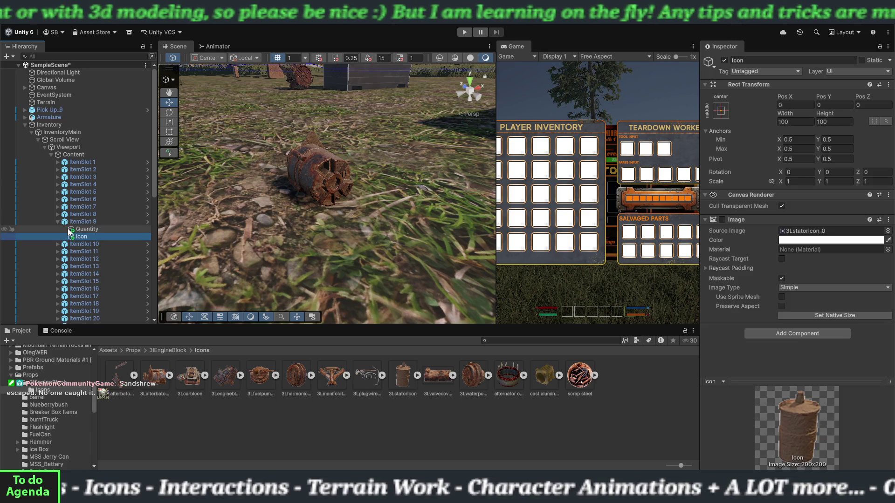
click(58, 222)
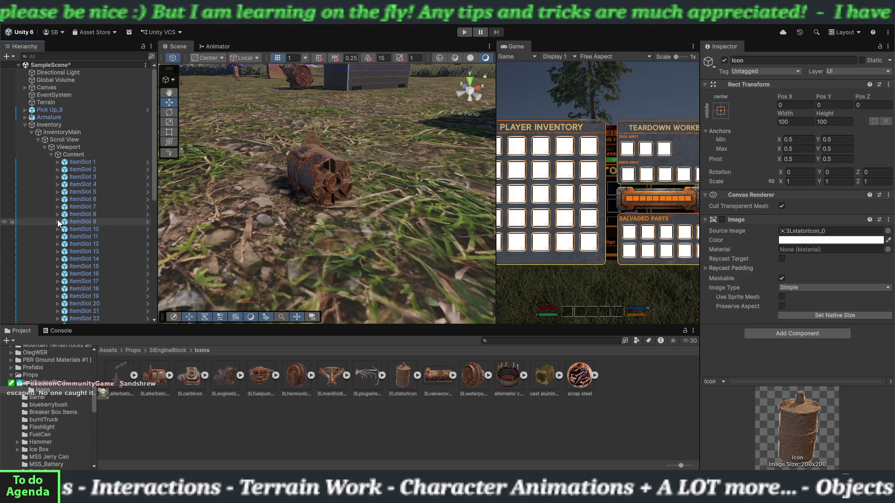
click(57, 213)
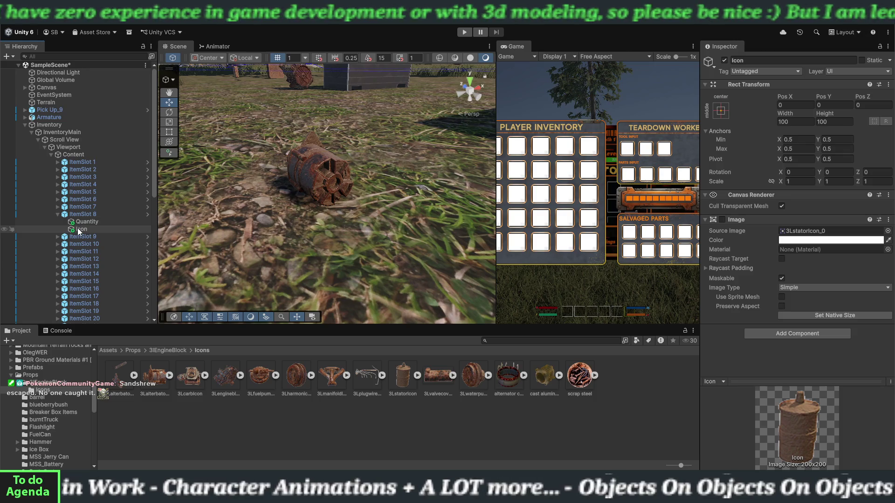
click(79, 229)
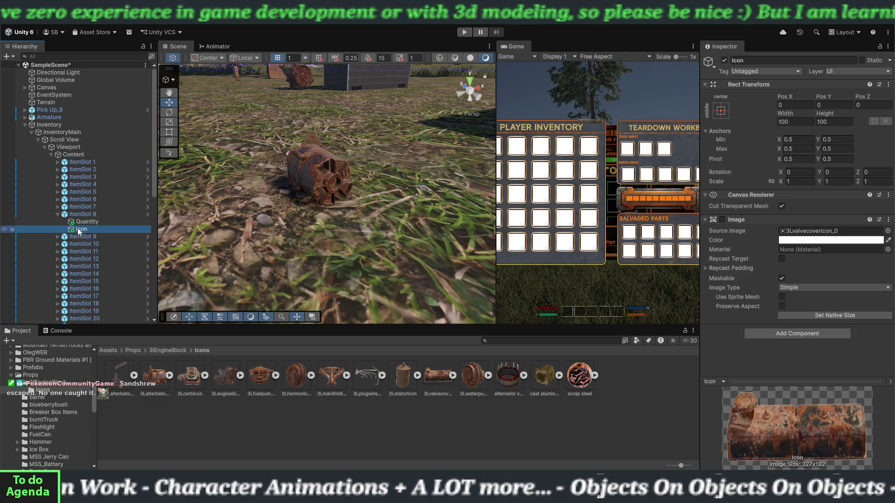
click(57, 214)
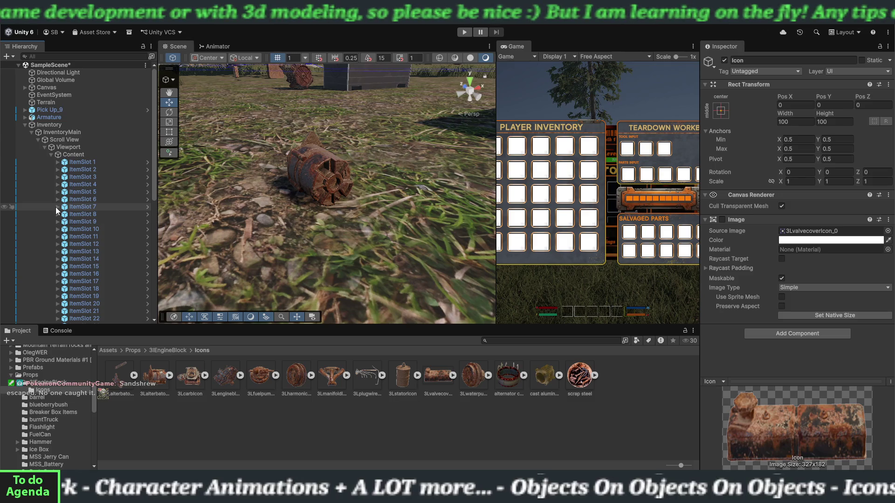
click(57, 206)
click(74, 222)
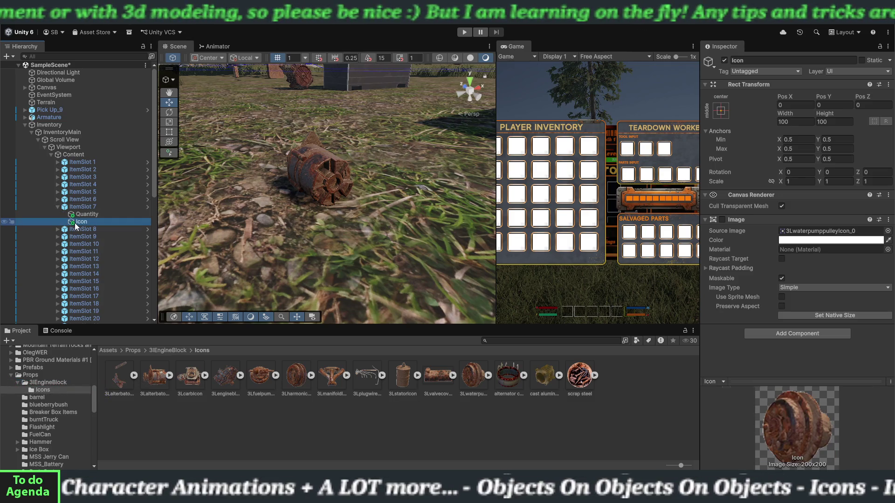
click(57, 206)
Inspect ItemSlot 6's Quantity text and fuel icon, and recheck ItemSlot 12's harmonic balancer icon
click(57, 199)
click(83, 214)
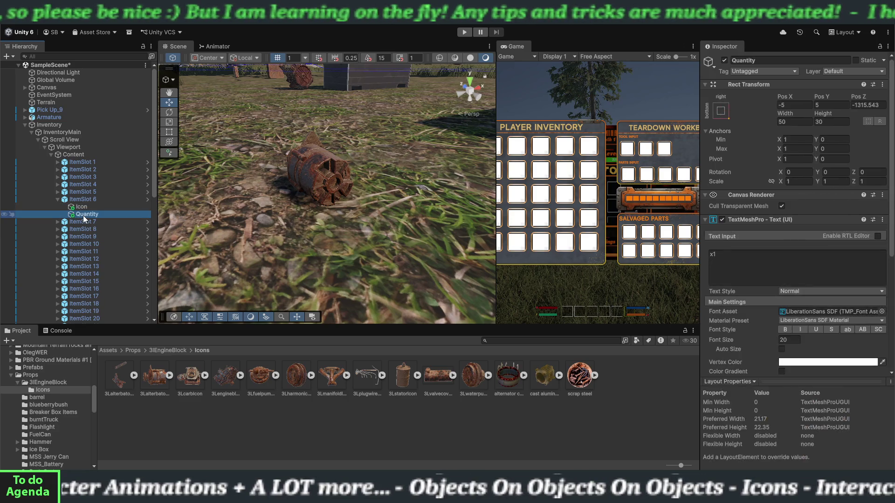
click(82, 207)
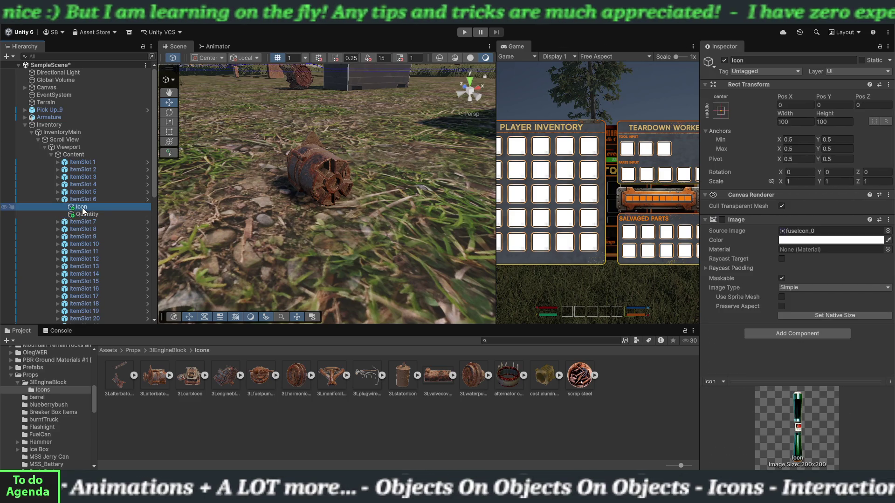
click(57, 199)
click(57, 236)
click(58, 236)
click(58, 244)
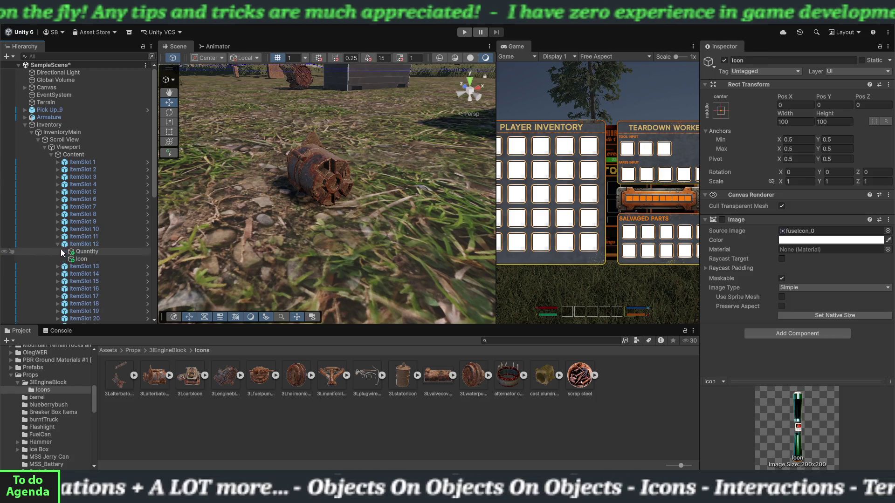
click(70, 259)
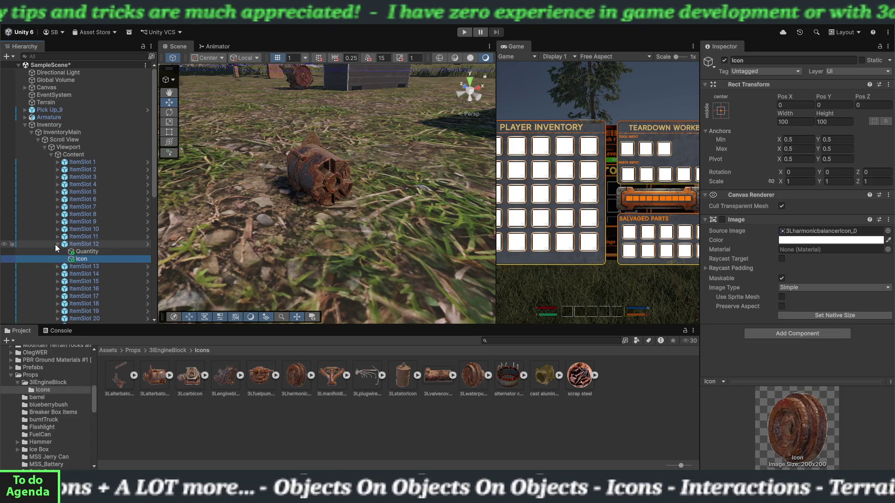
click(56, 244)
Check ItemSlots 14, 15 and 16 icons: engine block, carb, and 3LalterbatorIcon_0 alternator
click(58, 259)
click(80, 266)
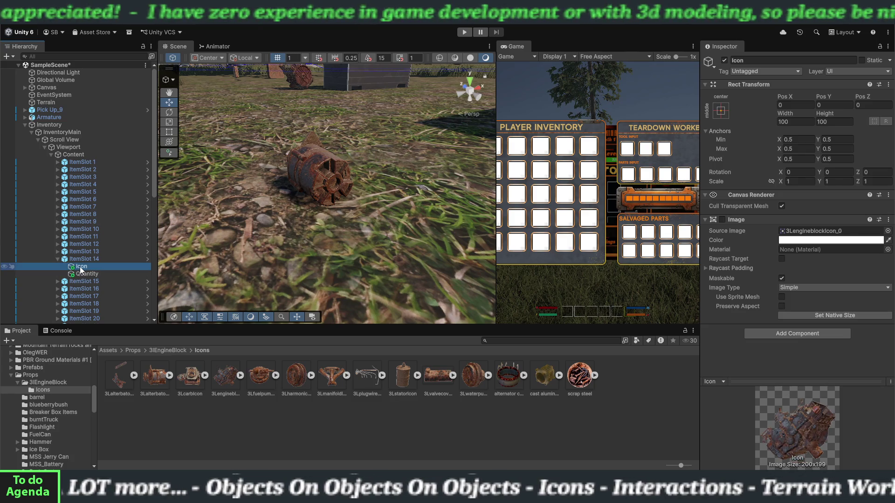
click(58, 259)
click(58, 266)
click(79, 280)
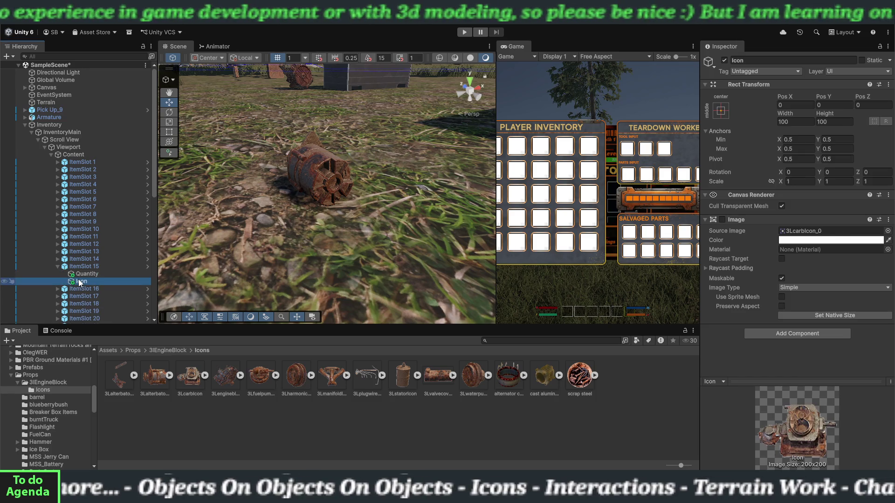
click(58, 266)
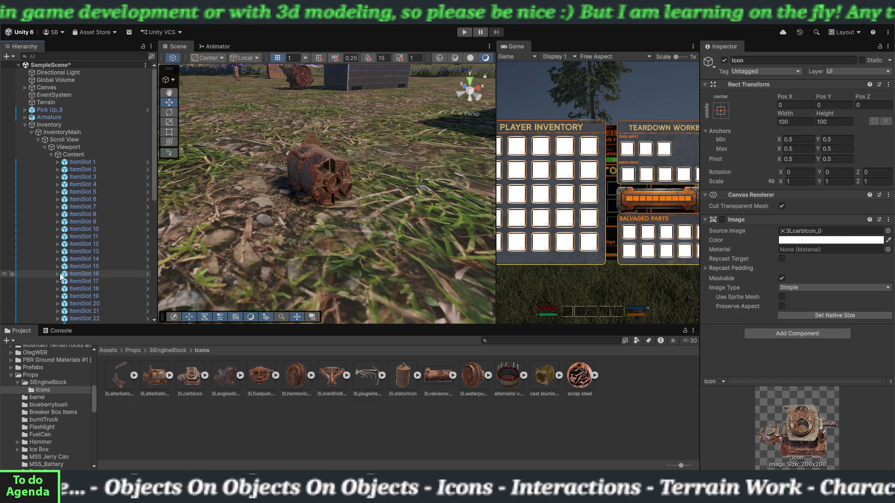
click(57, 274)
click(78, 289)
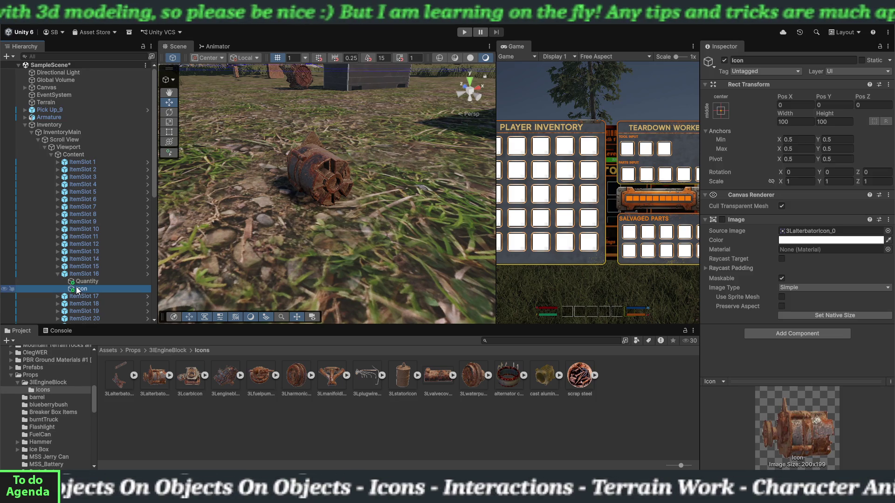
click(56, 274)
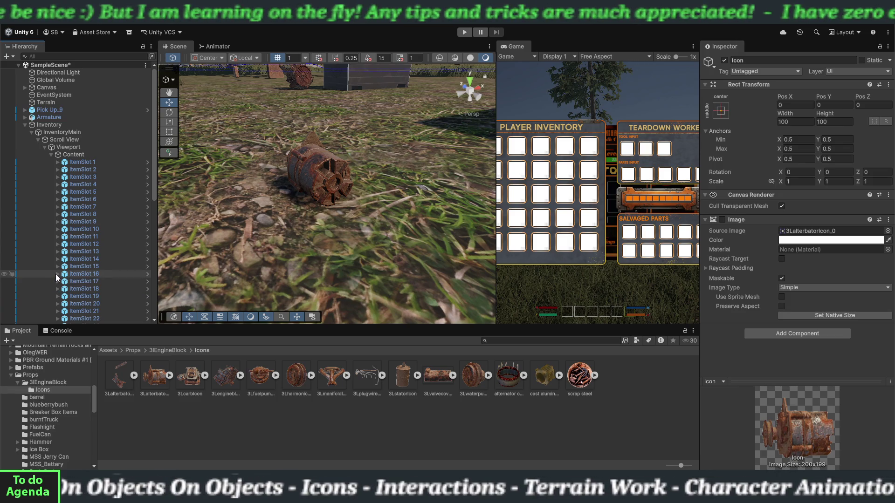
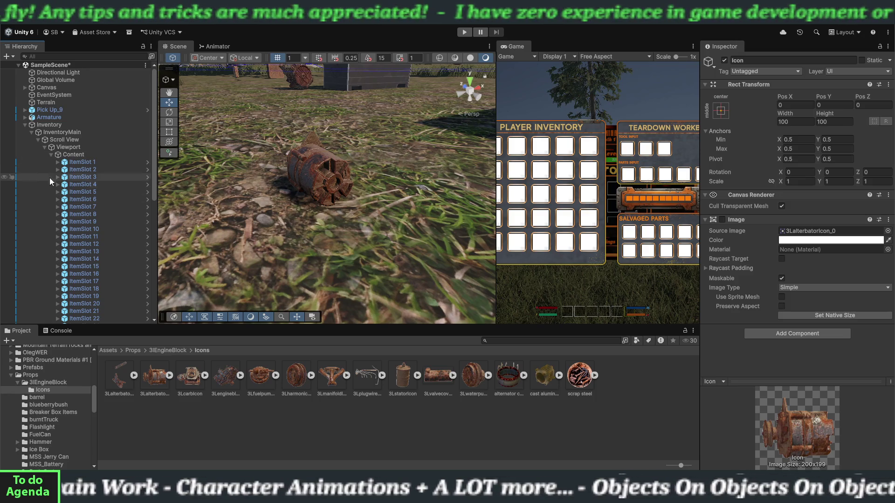
Rename the 3Lalterbator object's Item Data Item Name to '3Lalternator'
click(25, 123)
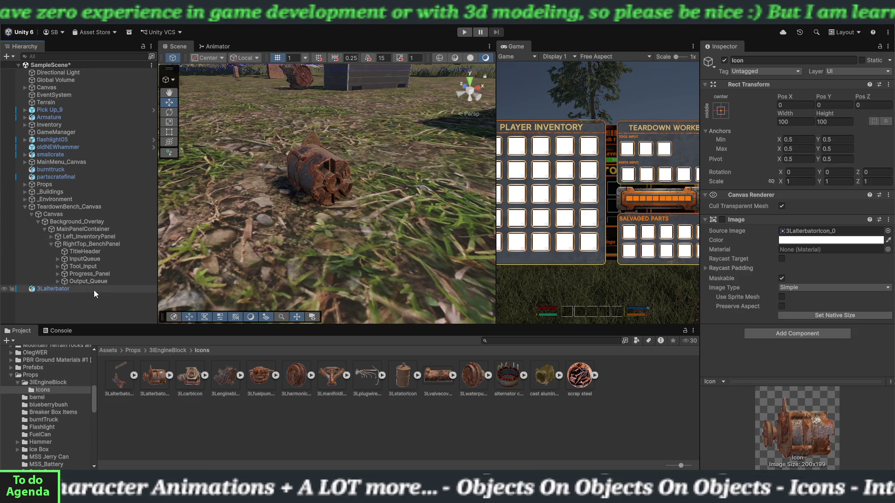
click(72, 290)
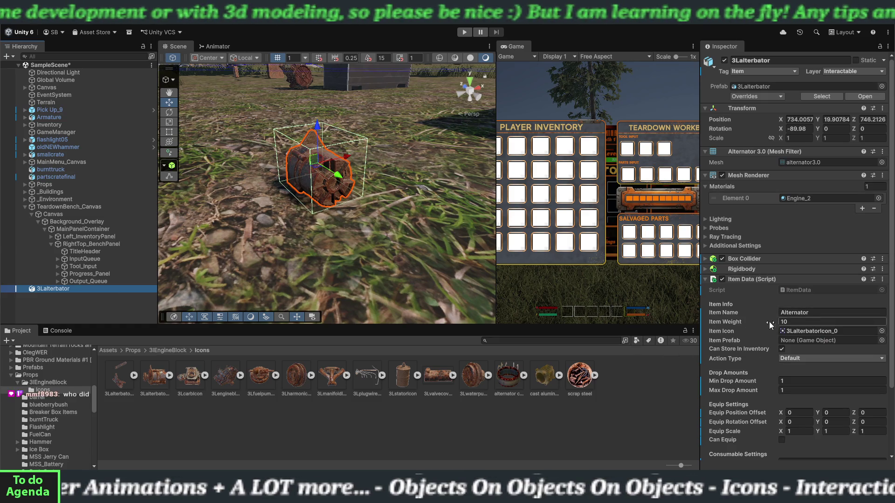
click(807, 313)
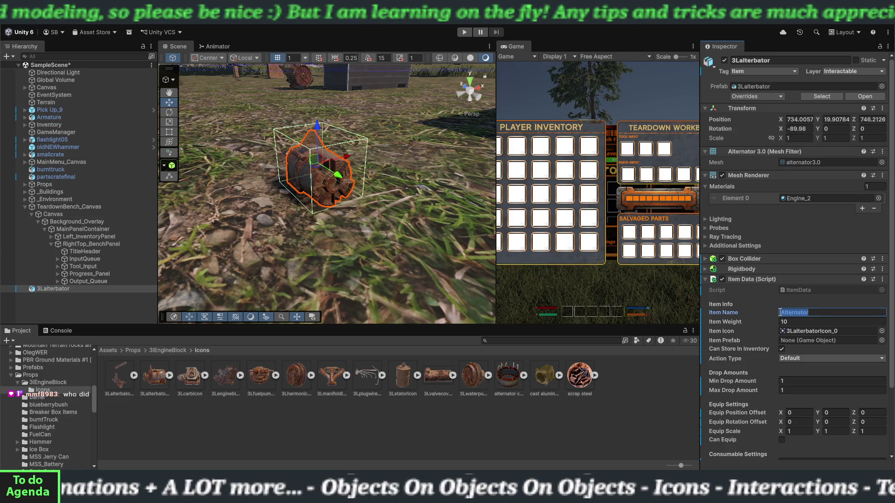
text(3)
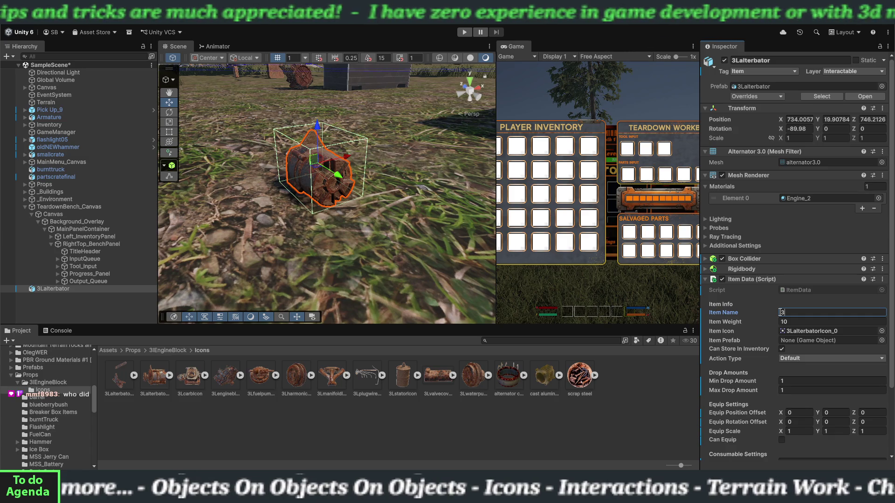
text(La)
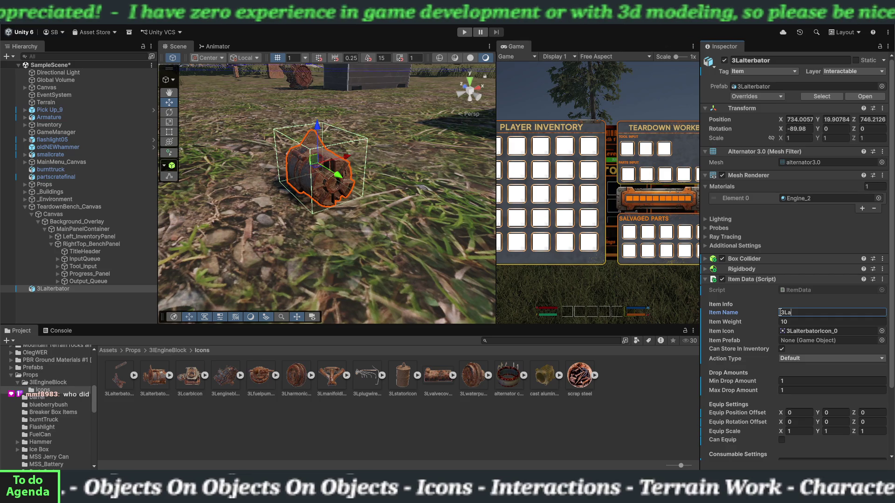
text(lternator)
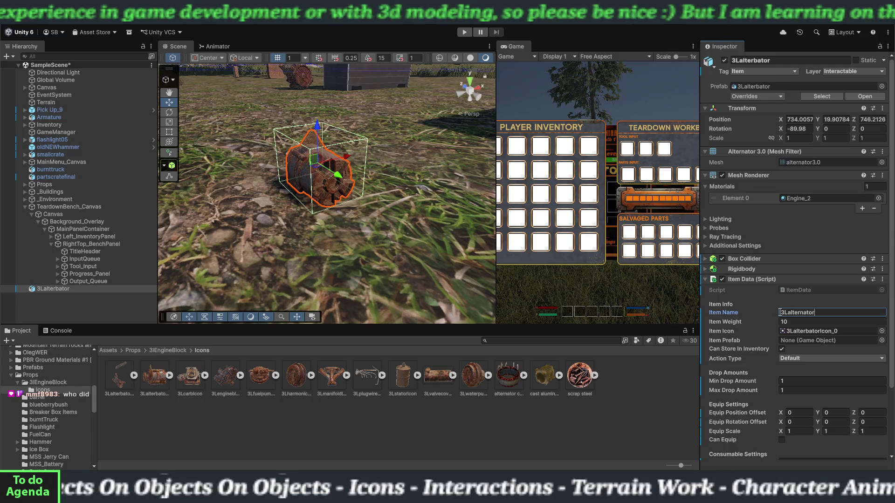
key(Return)
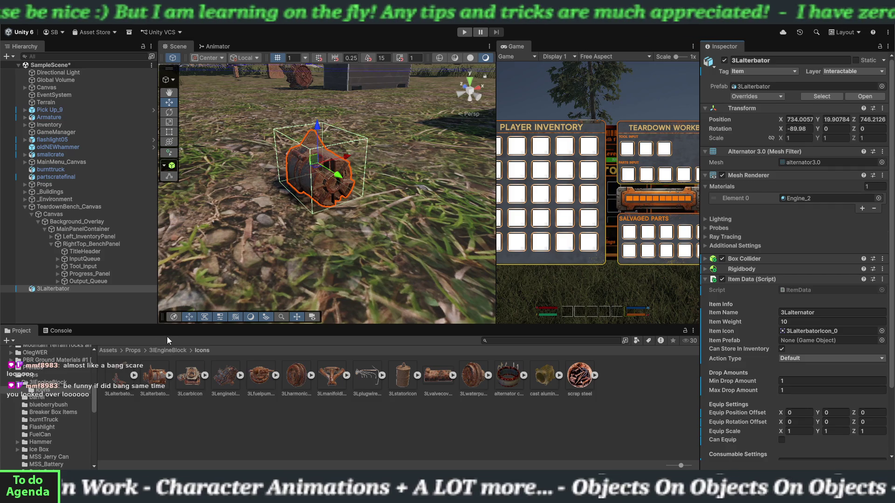
Save the 3Lalterbator object as a prefab in the 3lEngineBlock folder
click(25, 205)
click(25, 206)
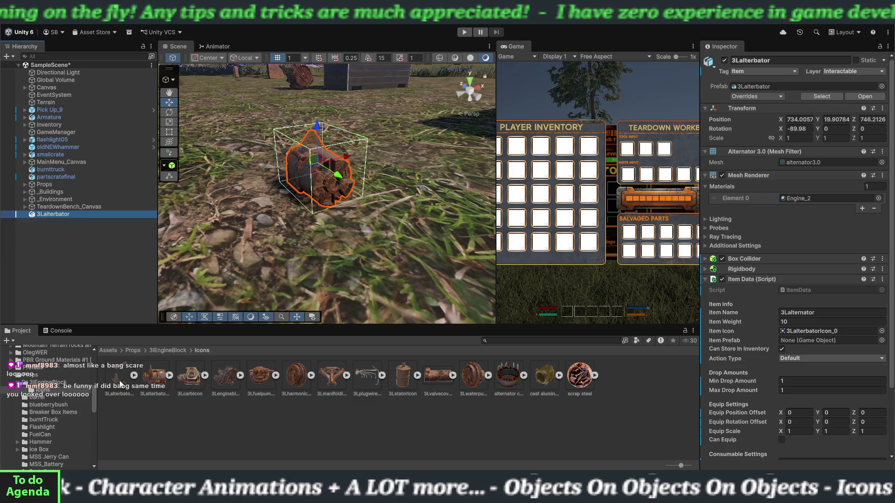
click(58, 383)
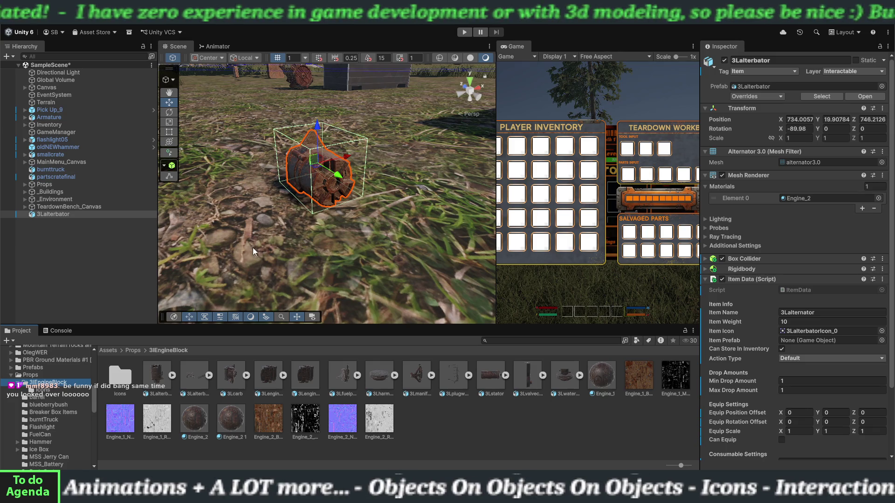
click(57, 215)
click(456, 422)
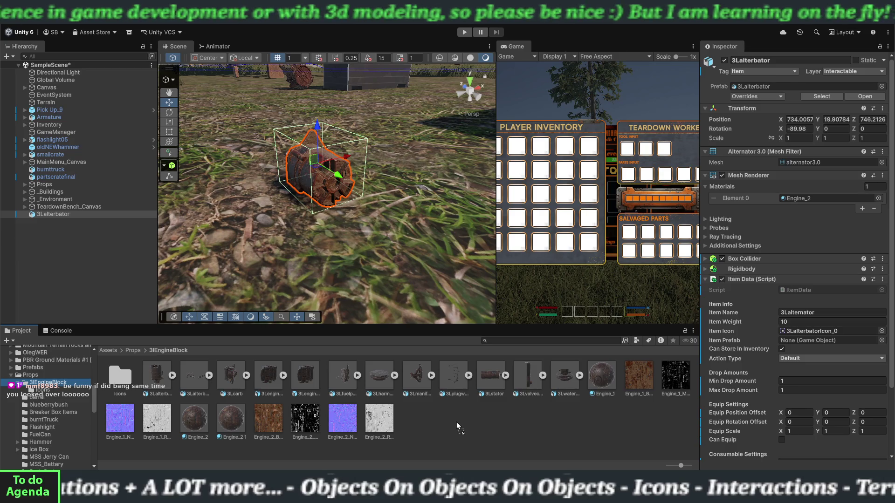
drag(457, 422, 456, 422)
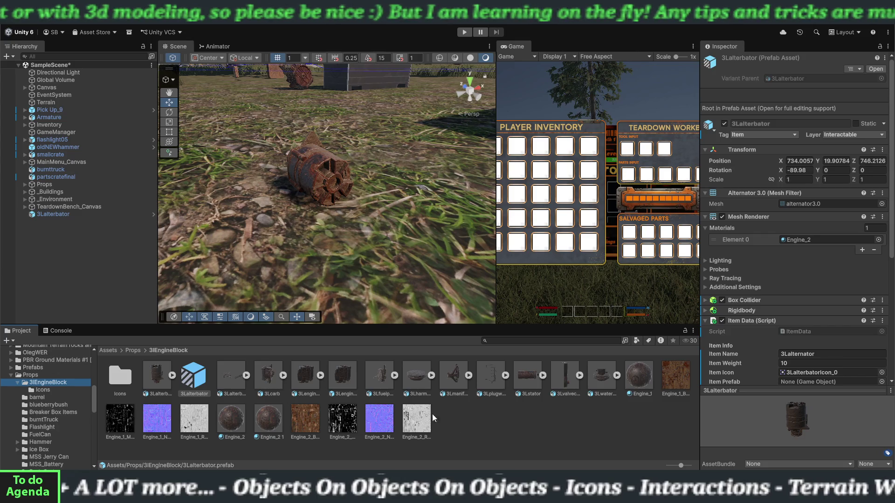
Assign the new 3Lalterbator prefab as Item Prefab, widen the Game view, and enter Play mode
click(66, 214)
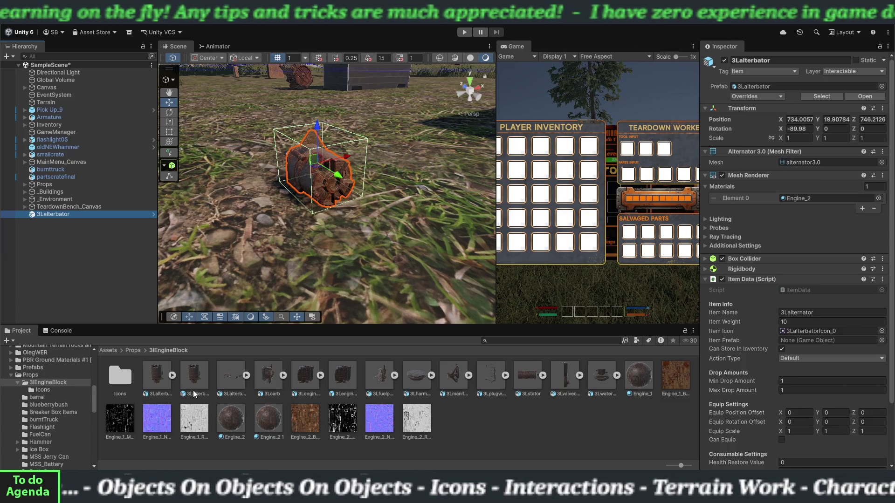
mouse_move(197, 391)
mouse_down()
mouse_move(196, 380)
mouse_move(844, 342)
mouse_up()
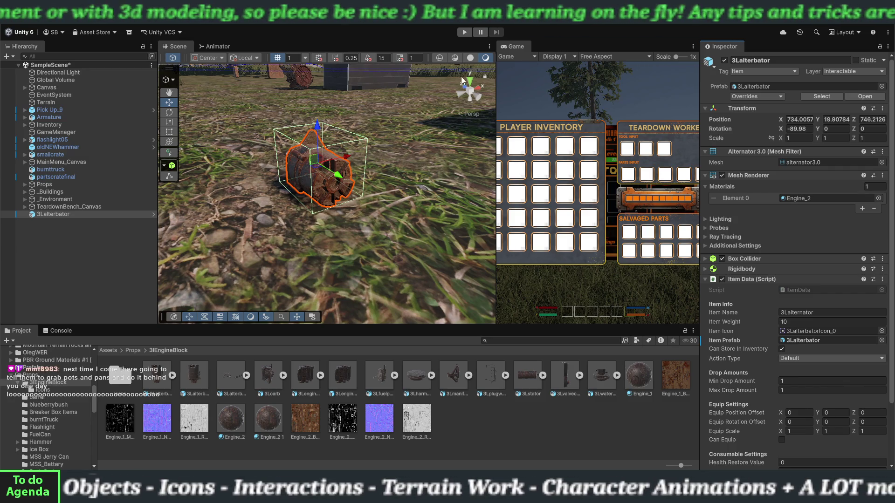
drag(495, 140, 313, 139)
click(467, 33)
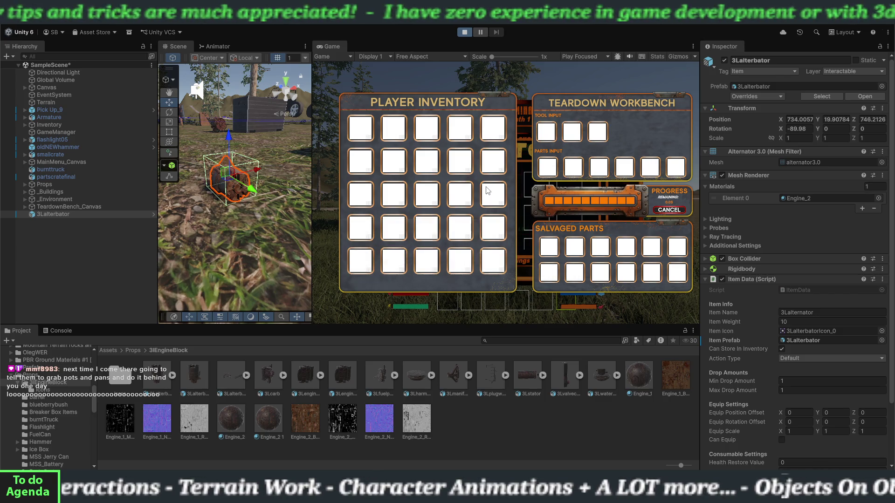
Close the inventory, pick up the alternator, then drop it again from the inventory
key(Tab)
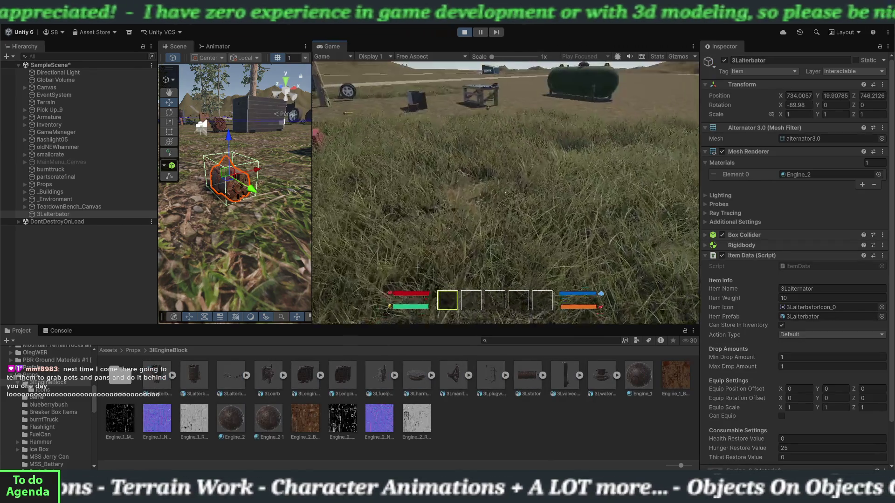
key(w)
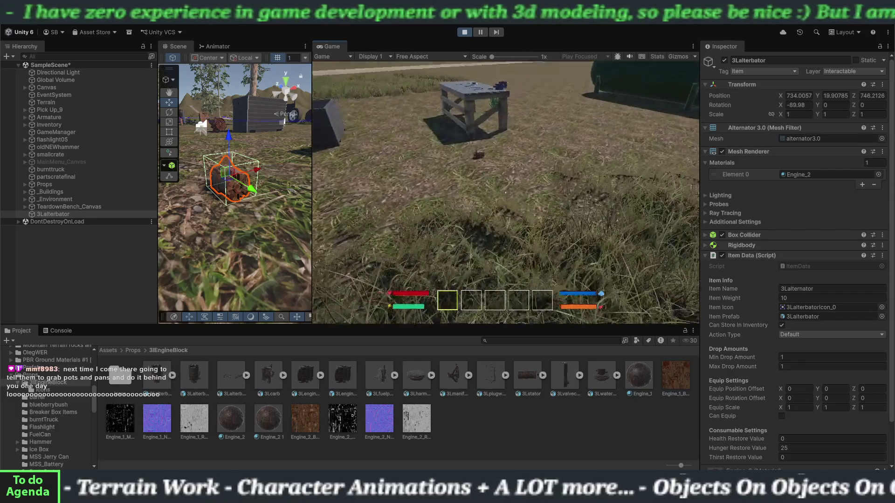
key(w)
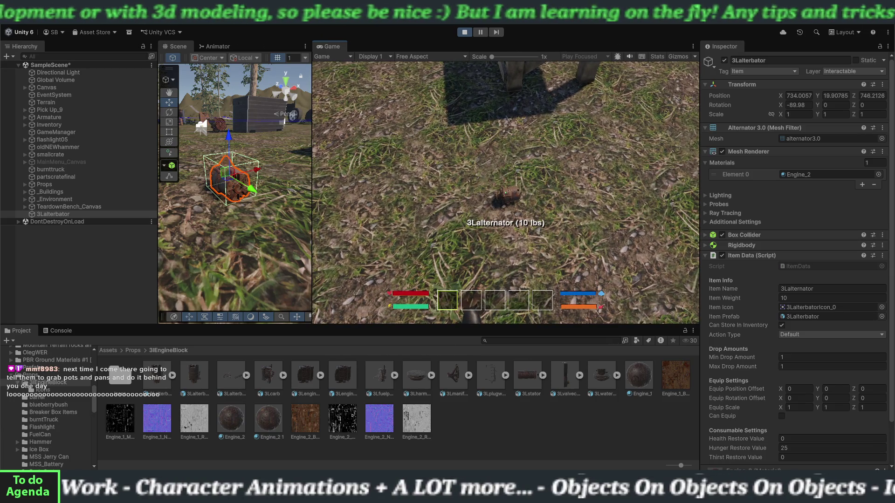
key(e)
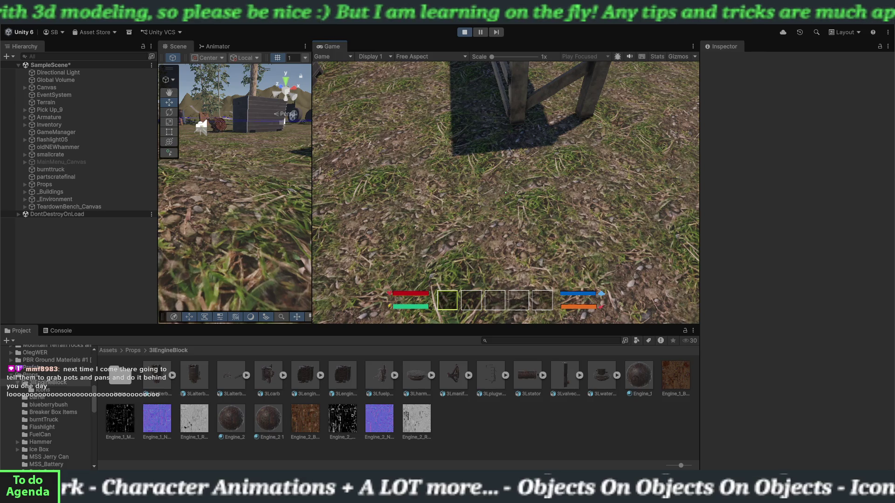
key(i)
click(438, 182)
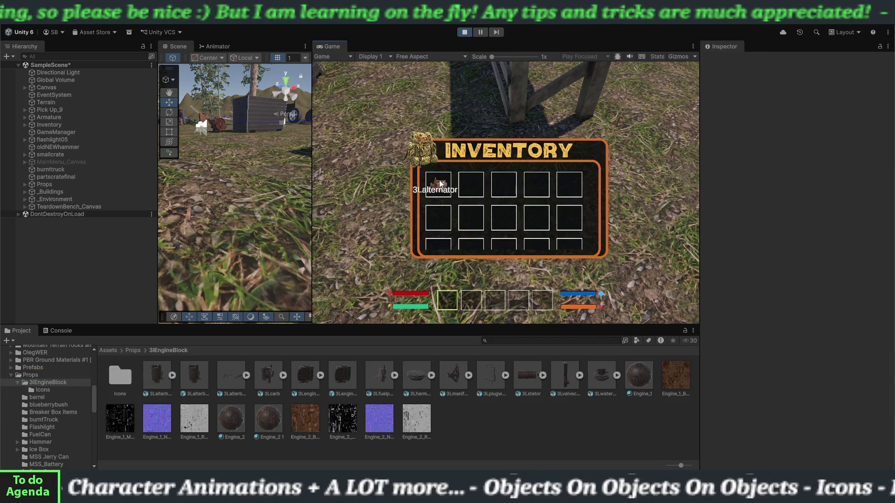
click(439, 184)
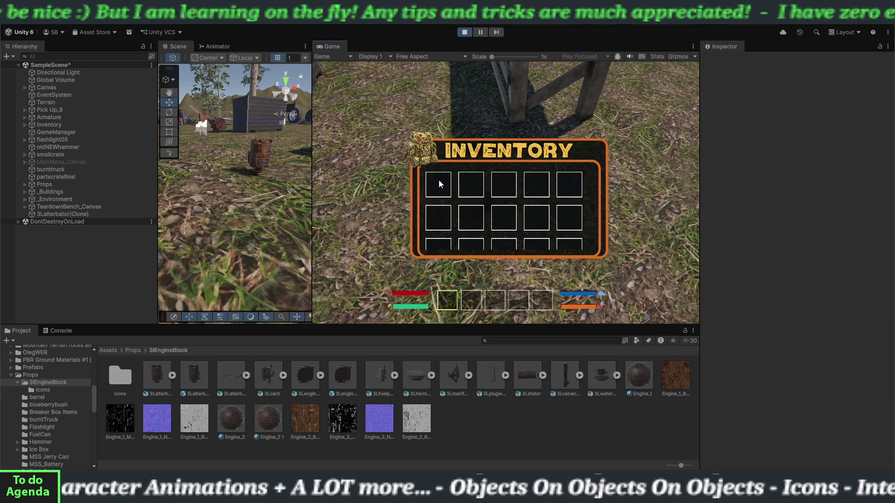
key(i)
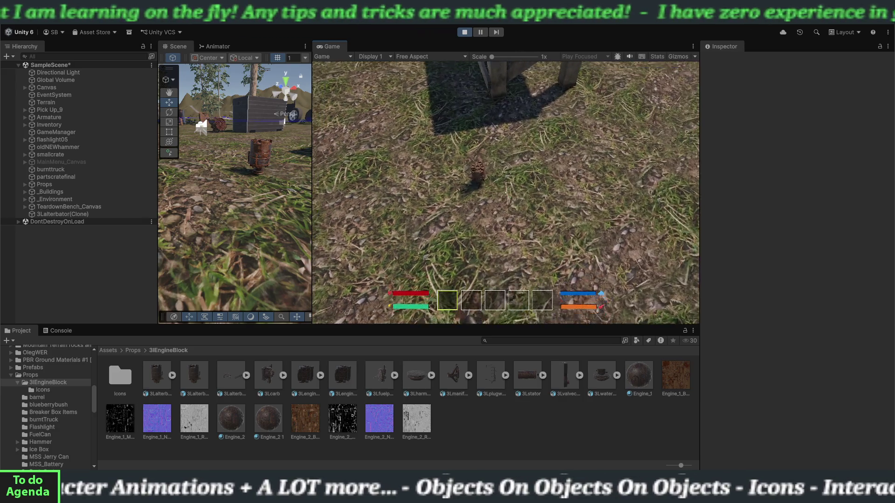
Pick the alternator back up, walk to the teardown bench, and toggle its workbench interface
key(e)
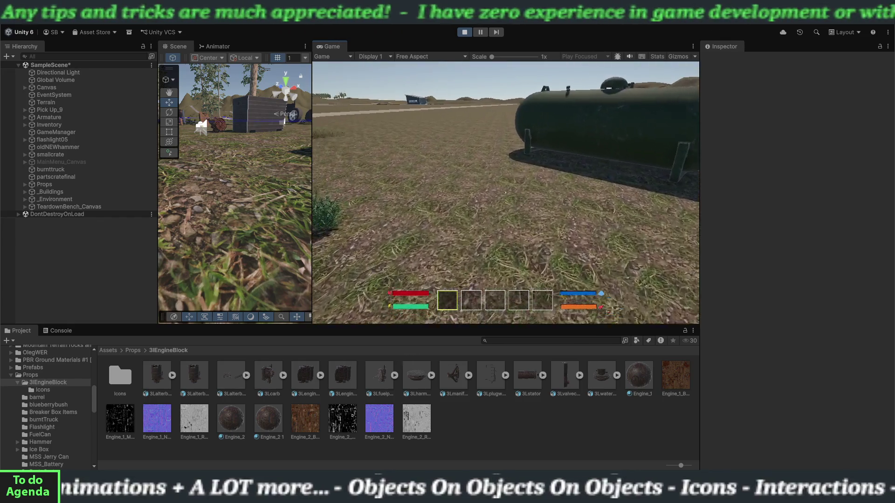
key(w)
key(w)
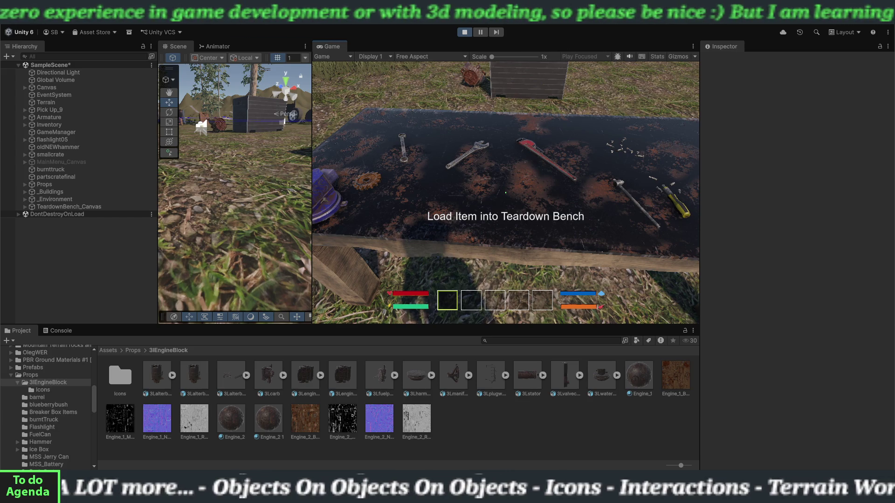
key(e)
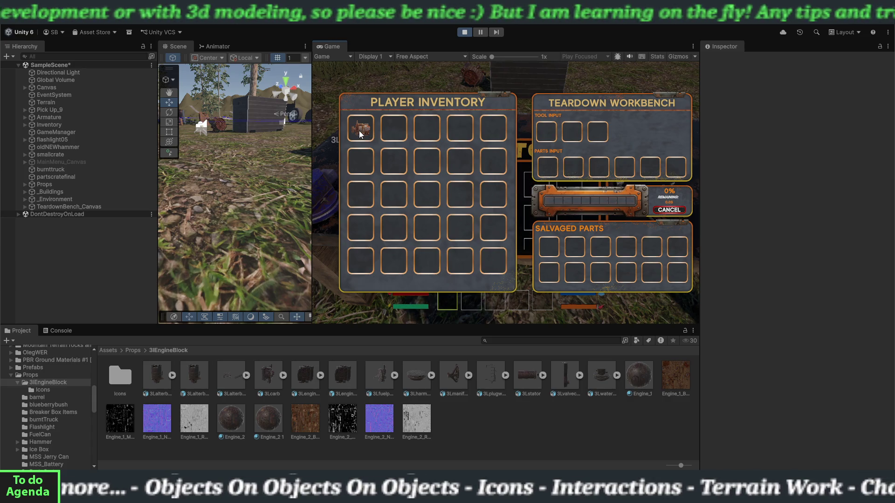
key(e)
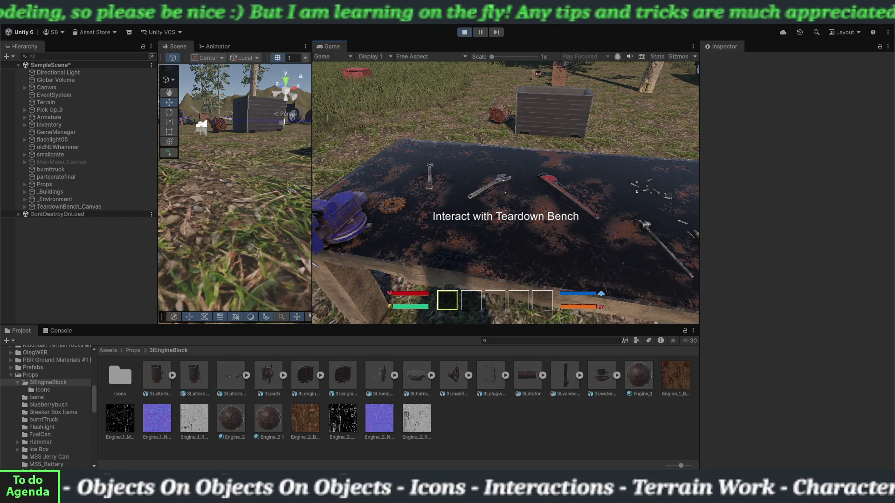
Check the player inventory, then reopen and close the teardown workbench interface
key(i)
key(i)
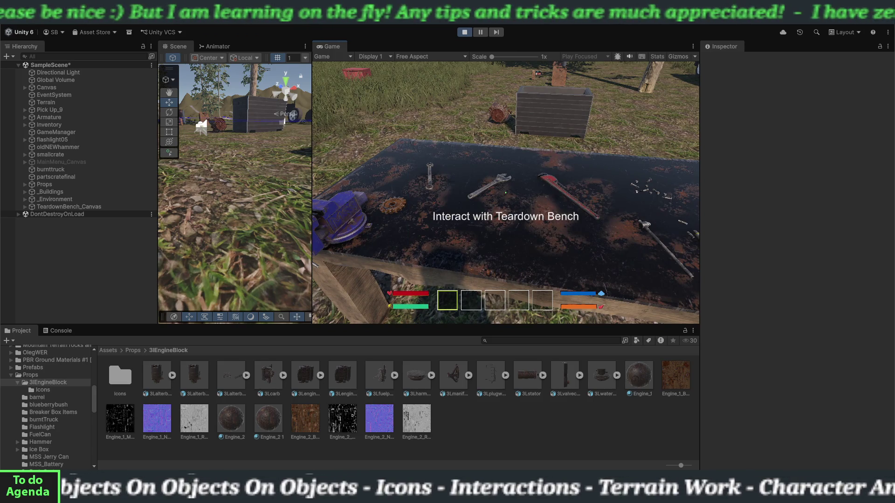
key(e)
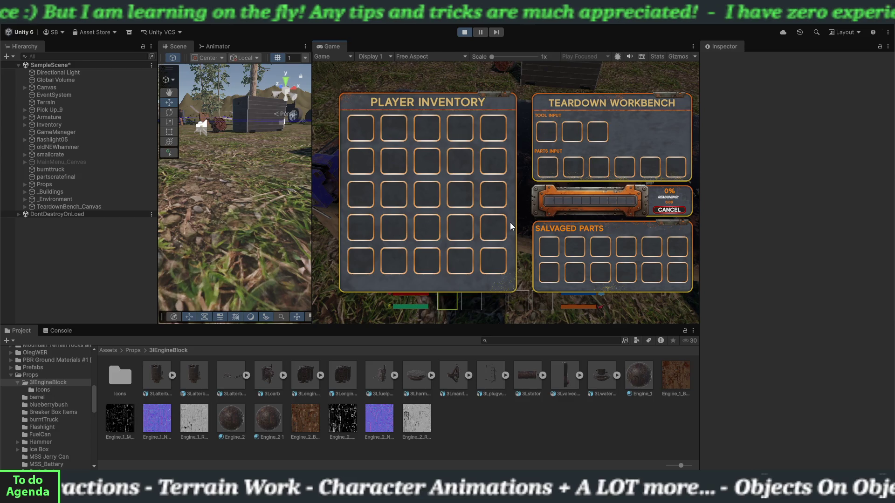
key(Escape)
Toggle the workbench once more, stop Play mode, and widen the Scene view
key(e)
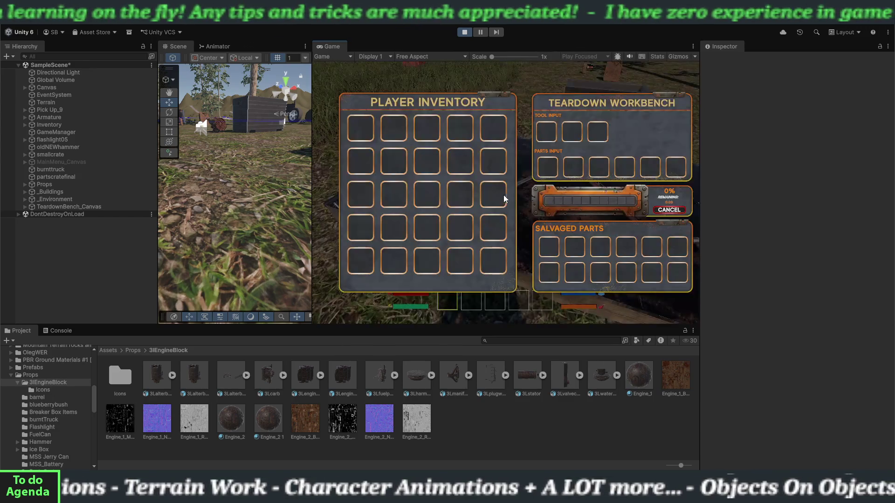
key(Escape)
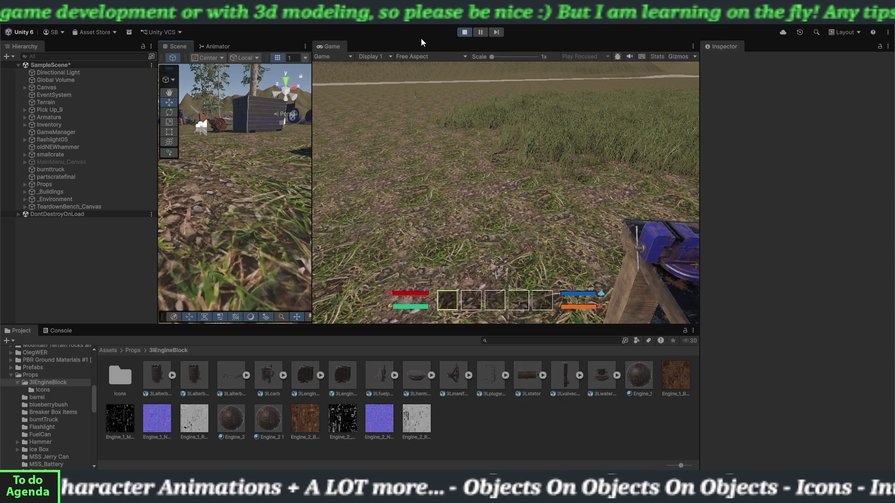
key(ctrl+p)
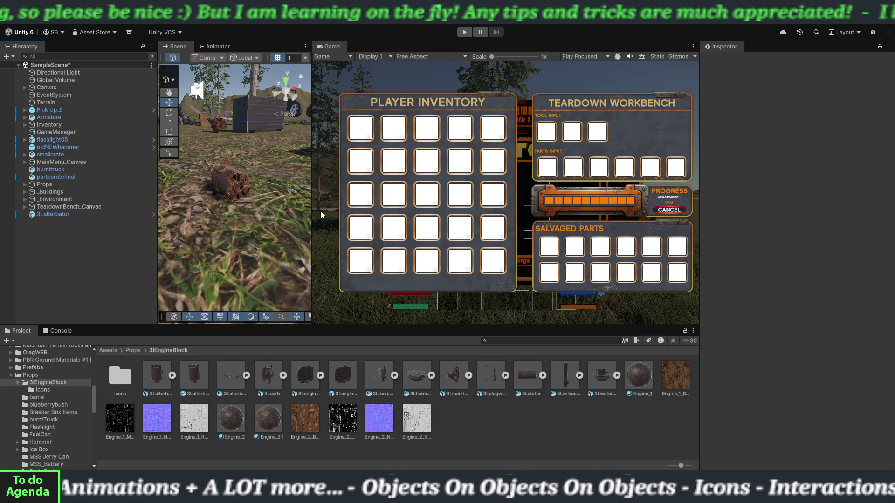
drag(313, 209, 449, 210)
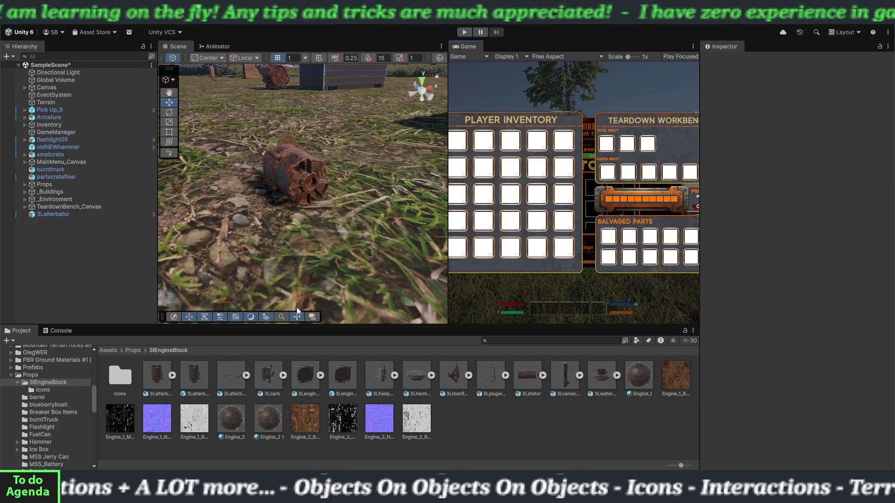
Show the Console log, select 3Lalterbator, then expand Props and select teardownbench
click(61, 331)
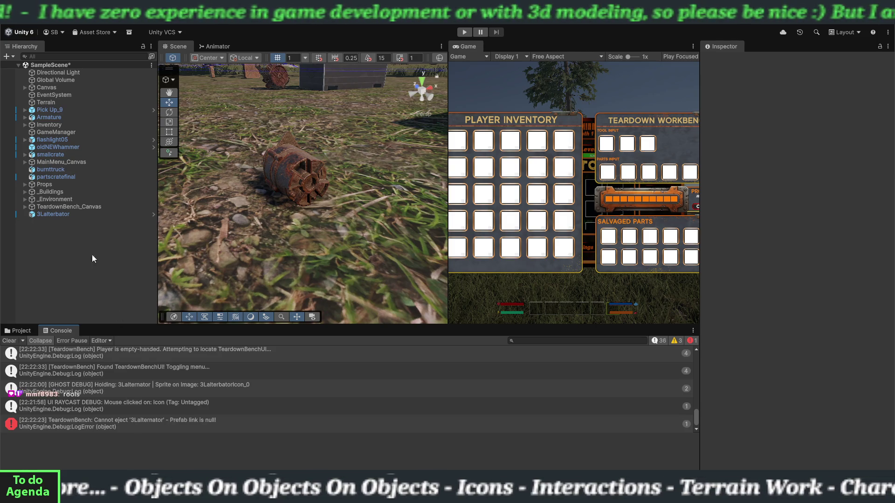
click(74, 216)
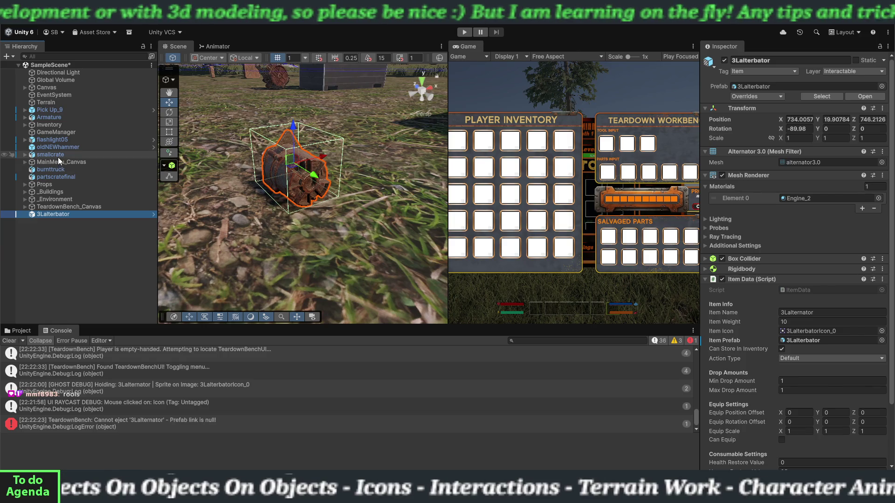
click(25, 185)
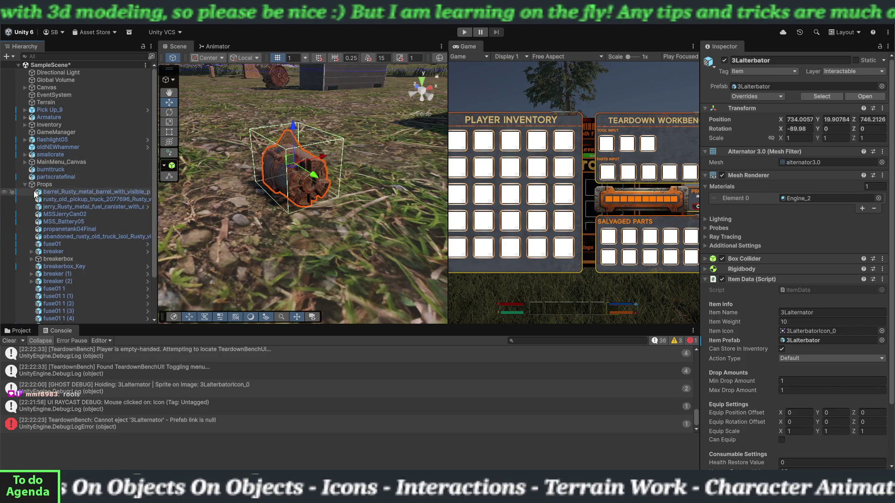
scroll(61, 251, down, 3)
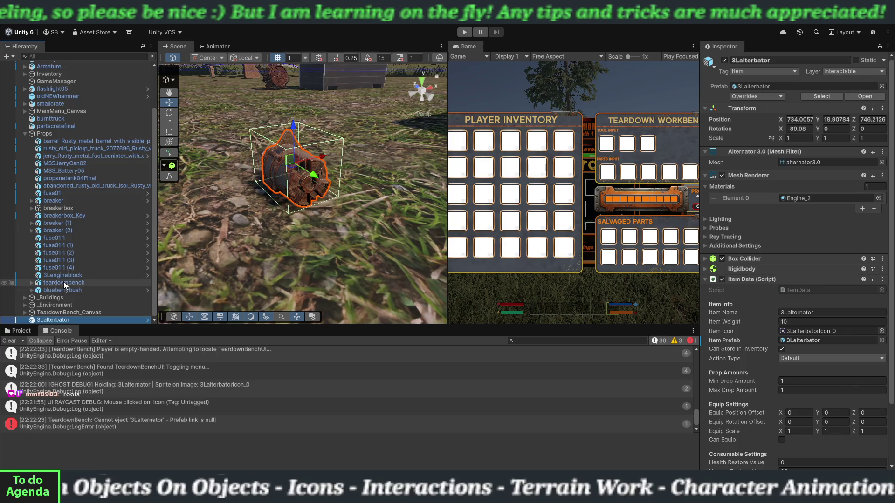
click(104, 284)
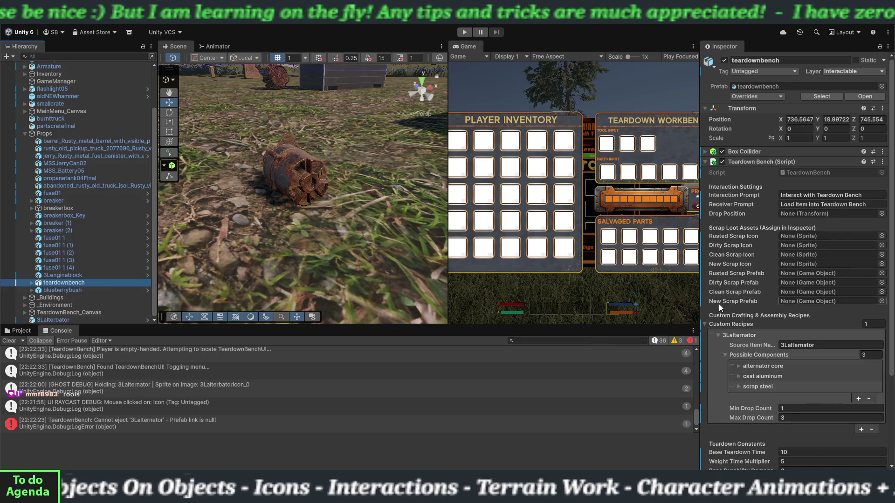
Collapse the 3Lalternator recipe entry and the Custom Recipes list in the Teardown Bench script
scroll(730, 308, down, 2)
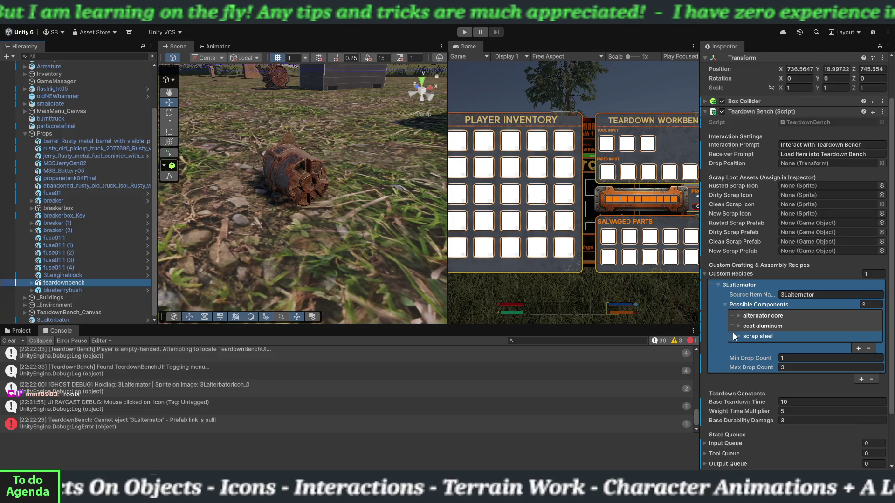
scroll(733, 336, down, 2)
scroll(734, 341, down, 2)
scroll(733, 340, up, 5)
click(734, 341)
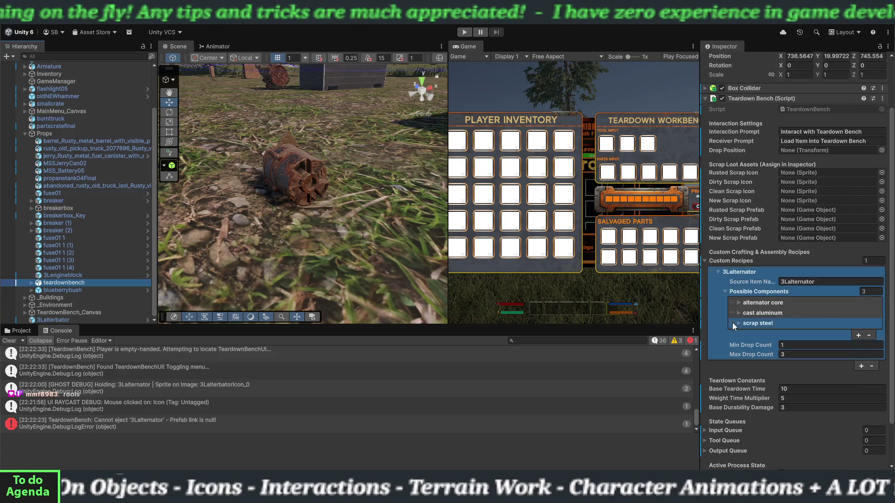
scroll(733, 322, up, 1)
click(718, 297)
click(705, 286)
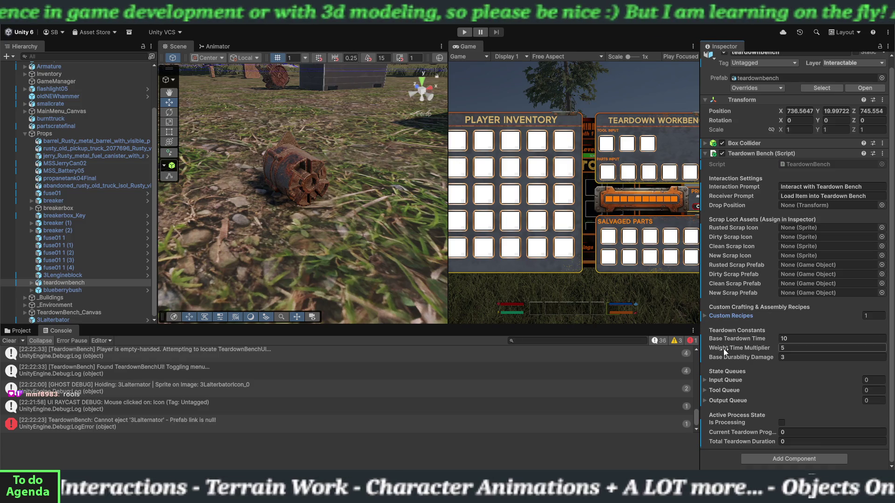
Expand and collapse Output Queue, then select TeardownBench_Canvas in the Hierarchy
click(705, 400)
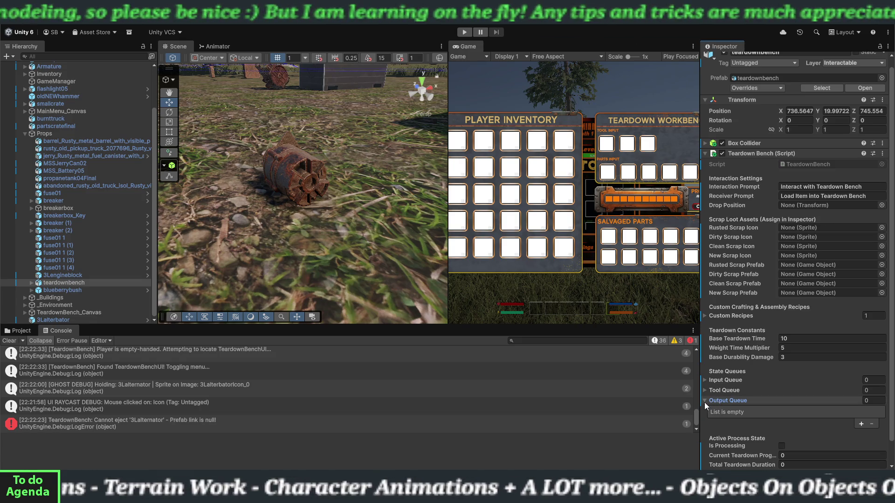
click(704, 401)
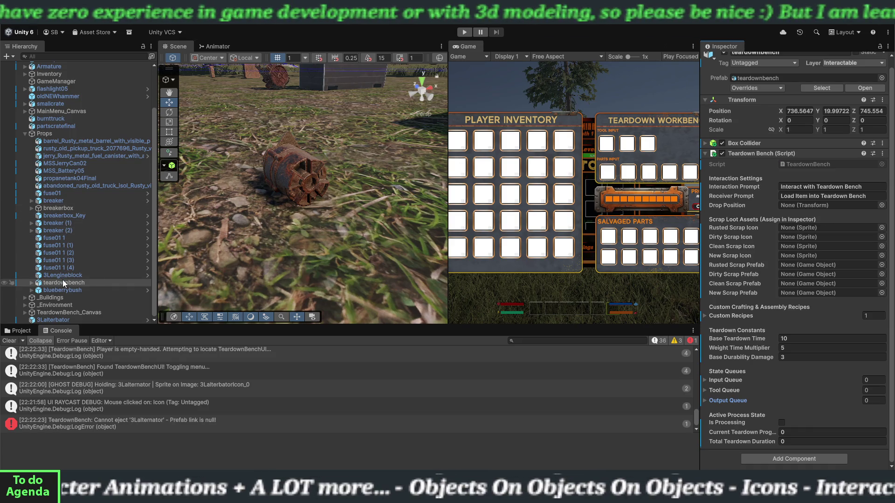
click(52, 313)
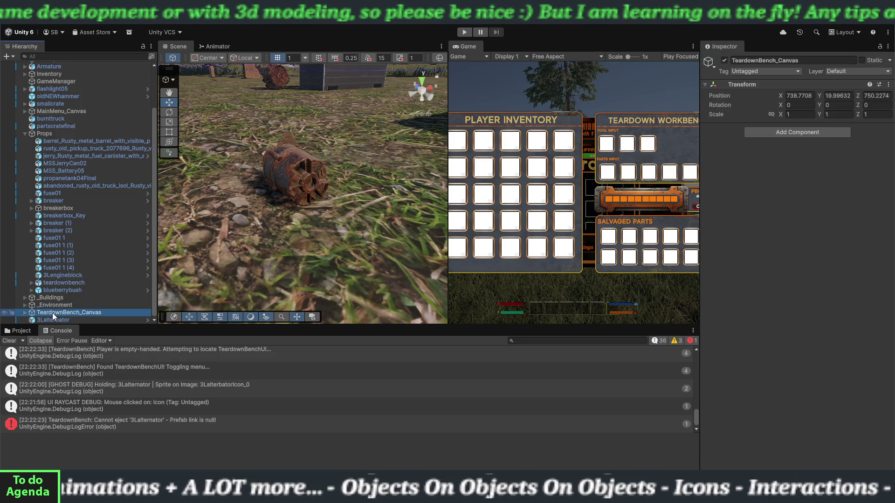
Review the Canvas's Teardown Bench UI references, then reselect teardownbench to inspect its unassigned scrap fields
click(26, 310)
scroll(68, 307, down, 2)
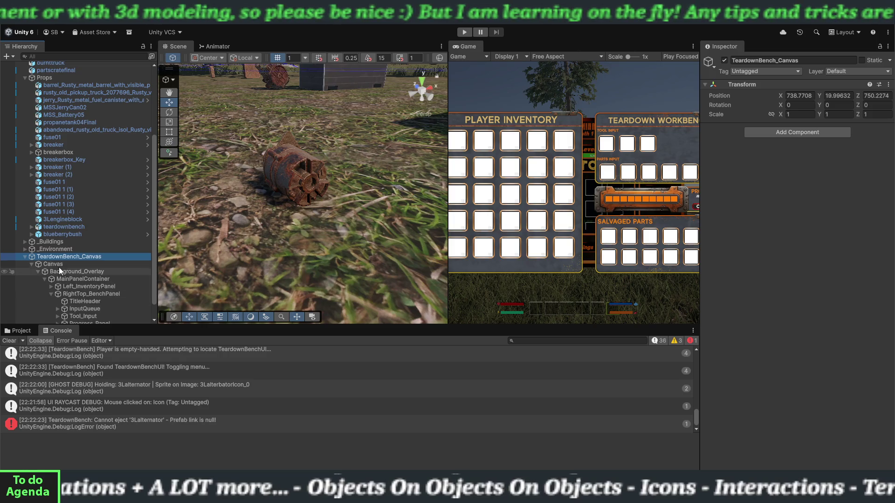
click(62, 264)
scroll(746, 339, down, 5)
scroll(746, 339, down, 4)
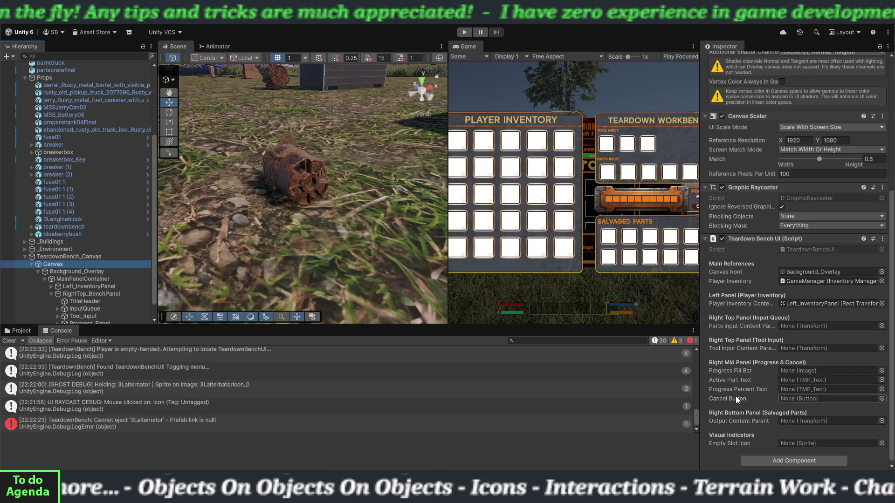
scroll(731, 365, down, 1)
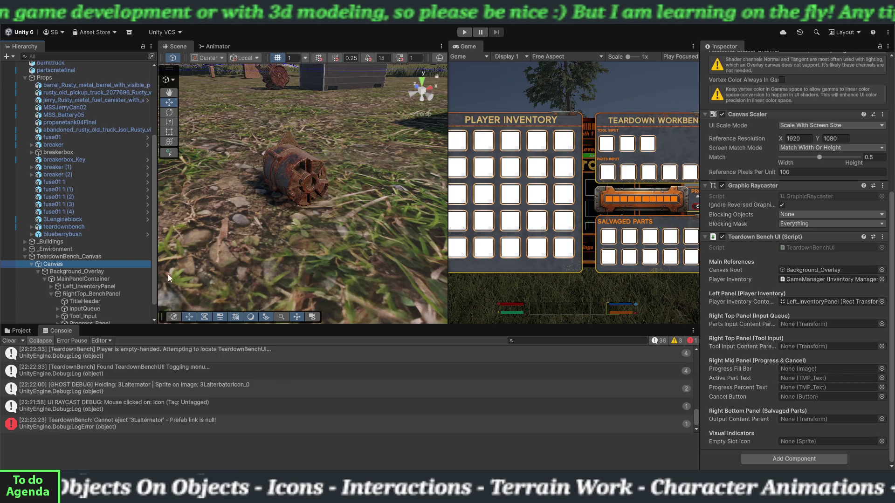
click(70, 228)
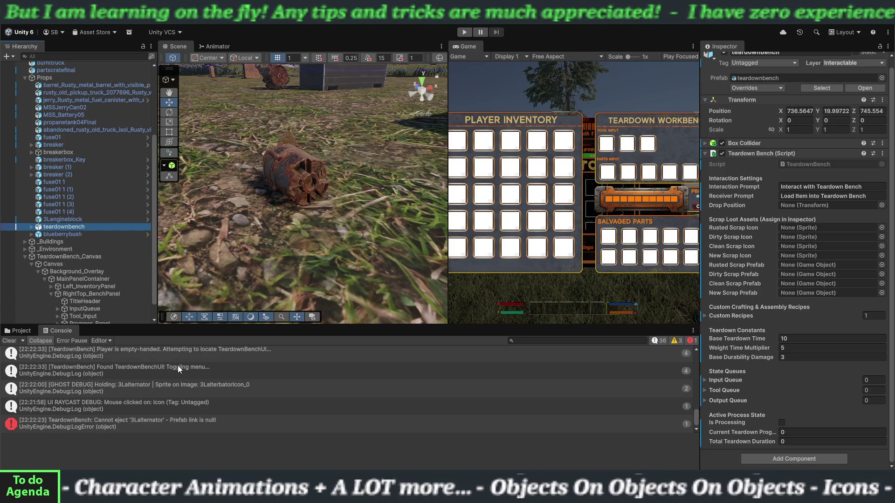
Show the 'Cannot eject' error's stack trace in the Console and copy it
click(100, 424)
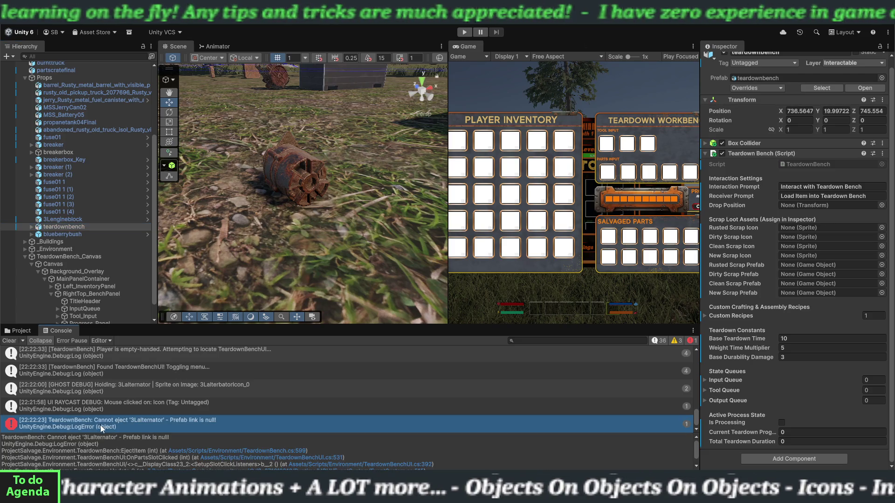
click(85, 445)
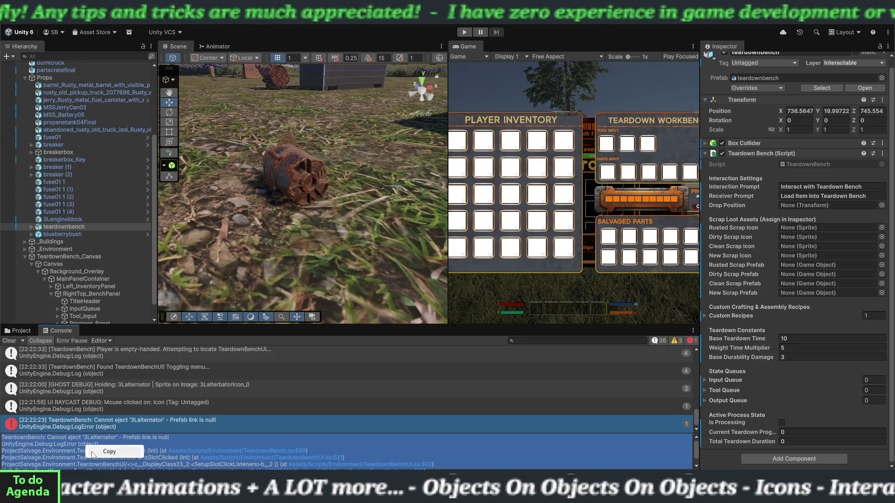
click(112, 425)
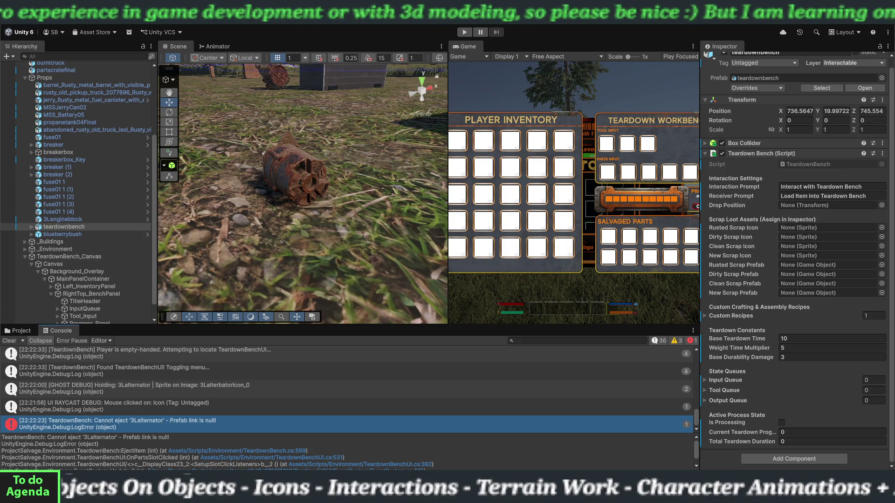
scroll(794, 256, up, 1)
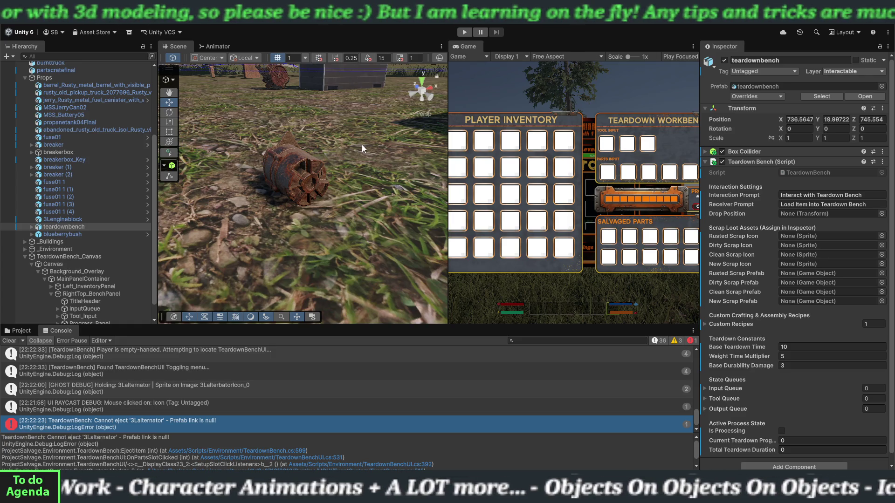
Show the 3lEngineBlock folder in the Project panel and select GameManager in the Hierarchy
click(20, 331)
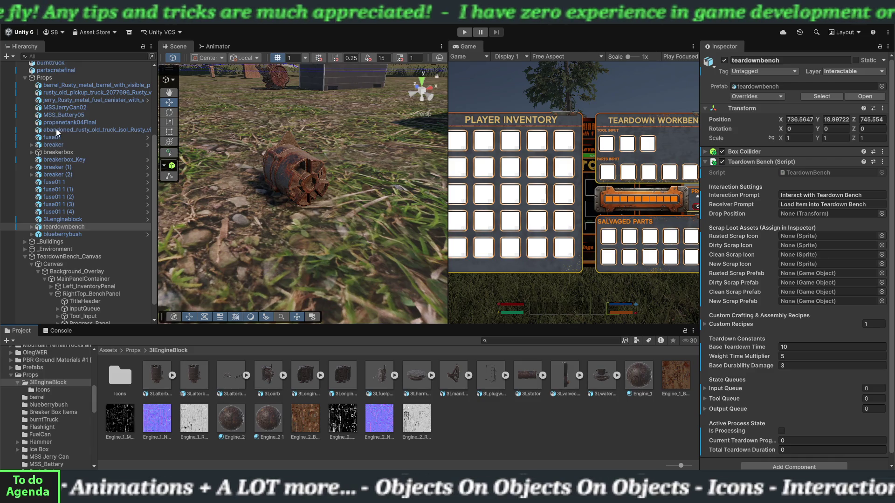
scroll(61, 108, up, 3)
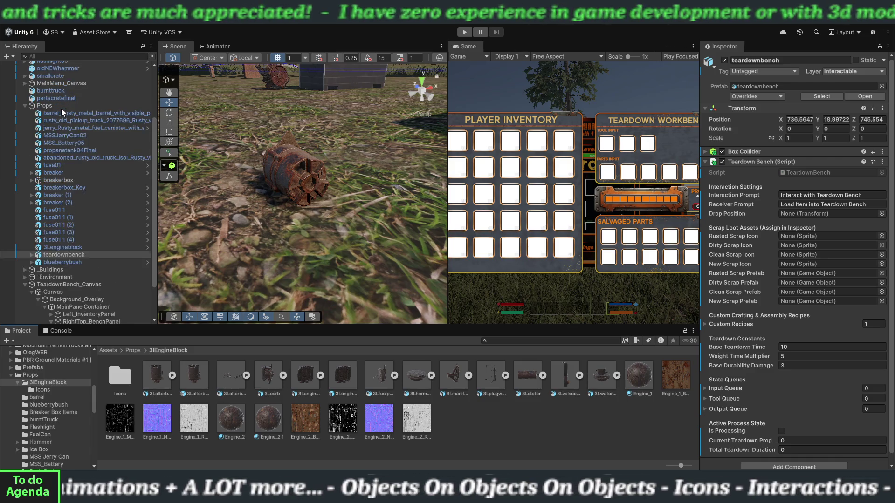
click(59, 82)
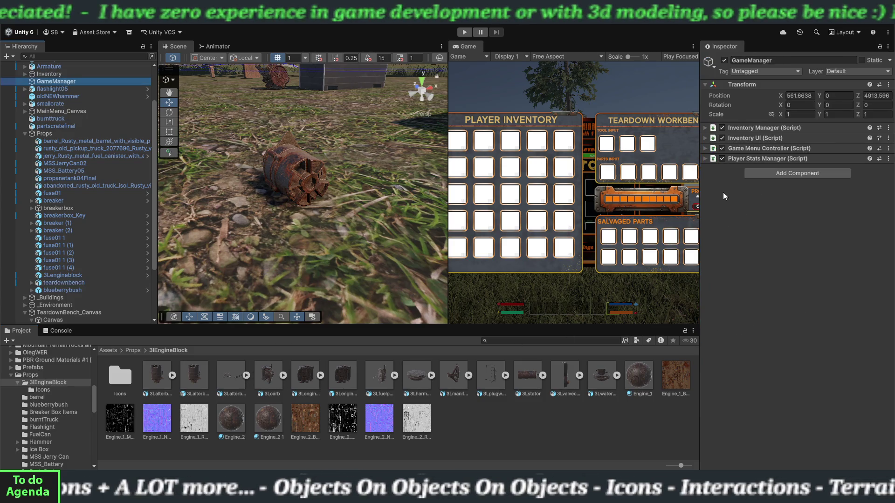
Expand Inventory Manager and drop the 3Lalterbator prefab into Debug Alternator Prefab
click(705, 128)
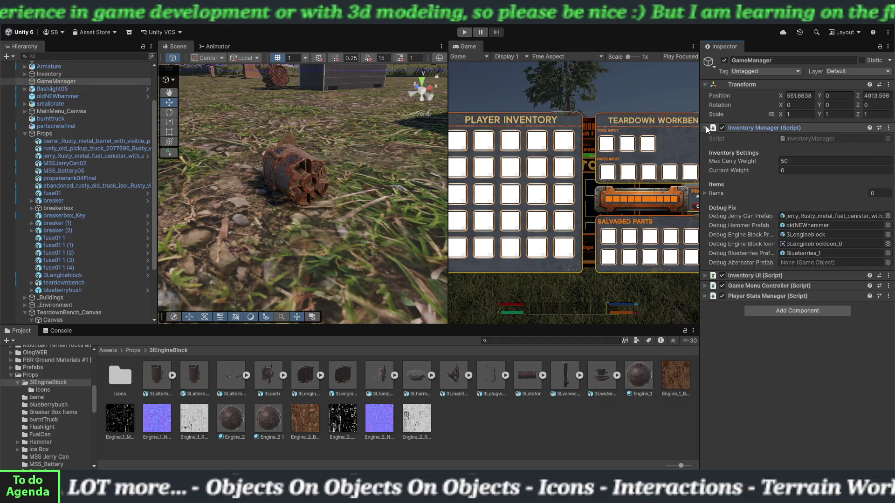
mouse_move(196, 378)
mouse_down()
mouse_move(512, 303)
mouse_move(821, 262)
mouse_up()
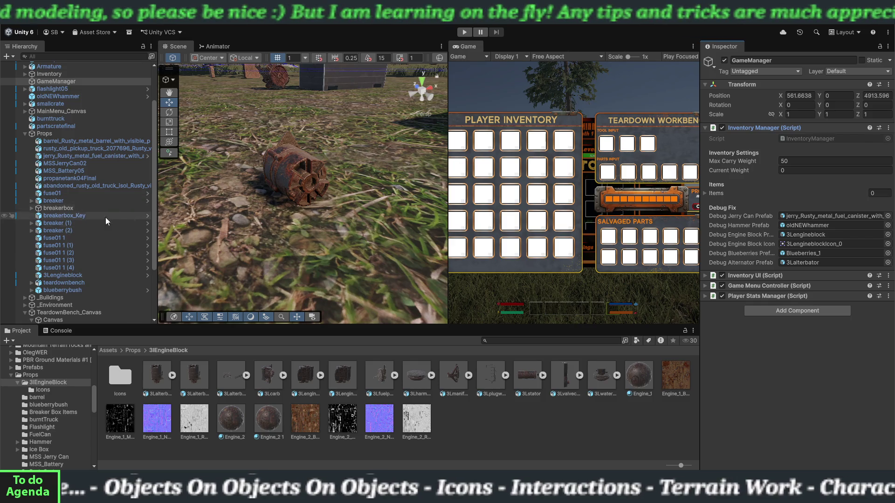
scroll(76, 301, down, 3)
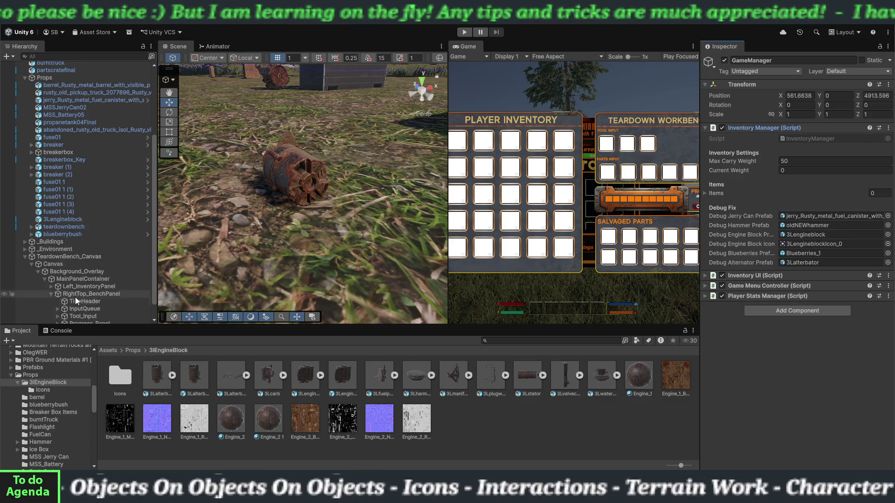
Review the bench Canvas's Teardown Bench UI references, widen the Game view, and relaunch play mode
click(74, 264)
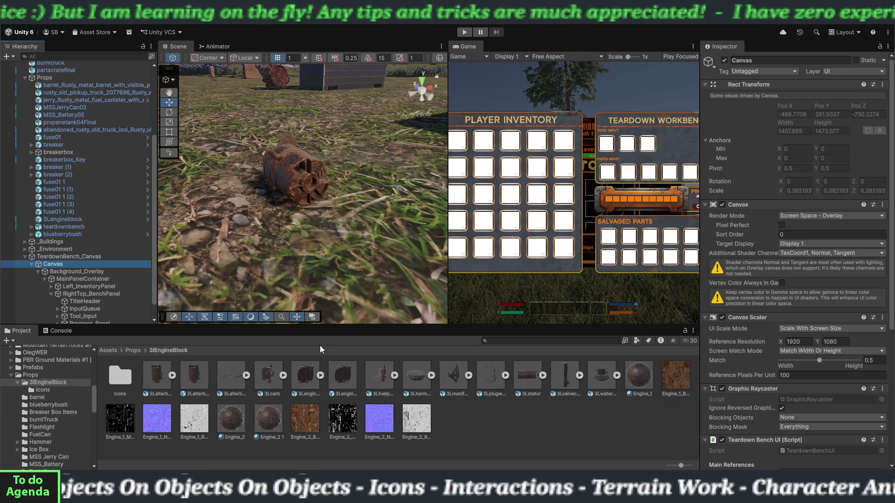
scroll(778, 389, down, 6)
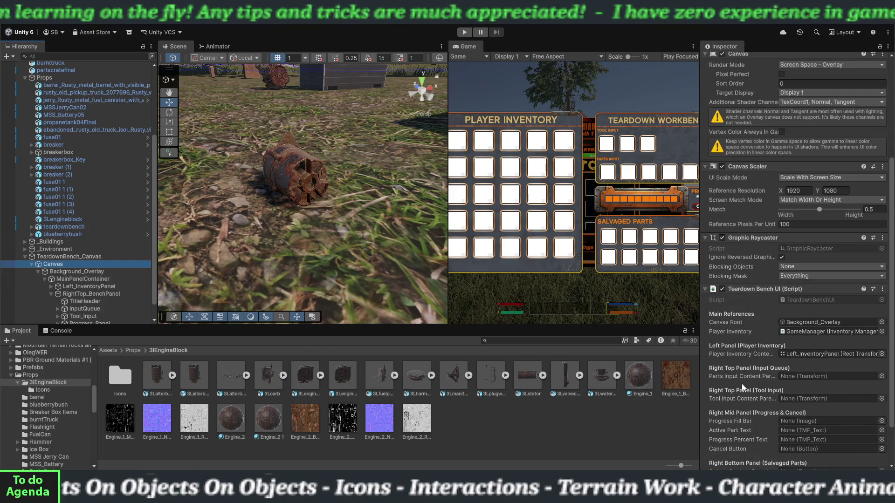
scroll(742, 384, up, 2)
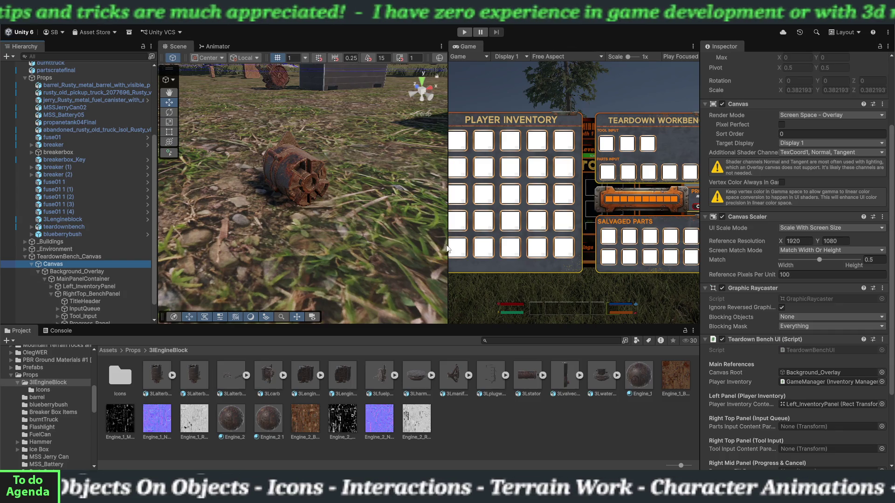
drag(446, 248, 395, 248)
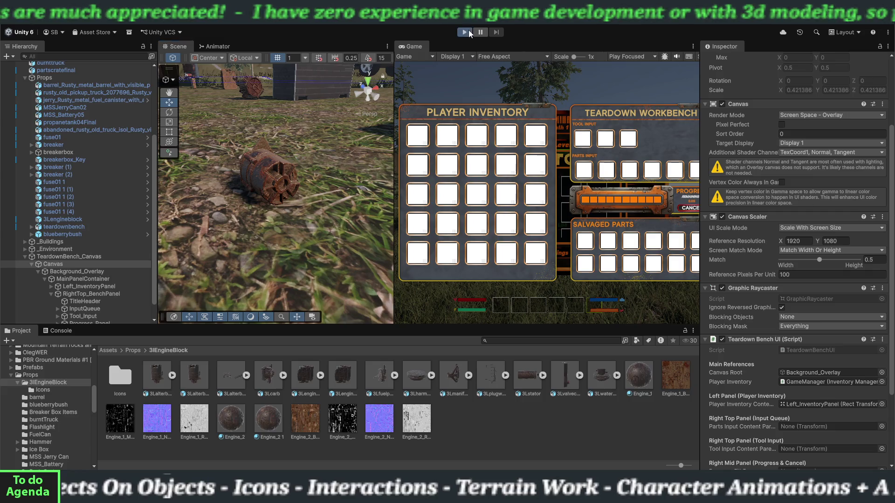
click(468, 30)
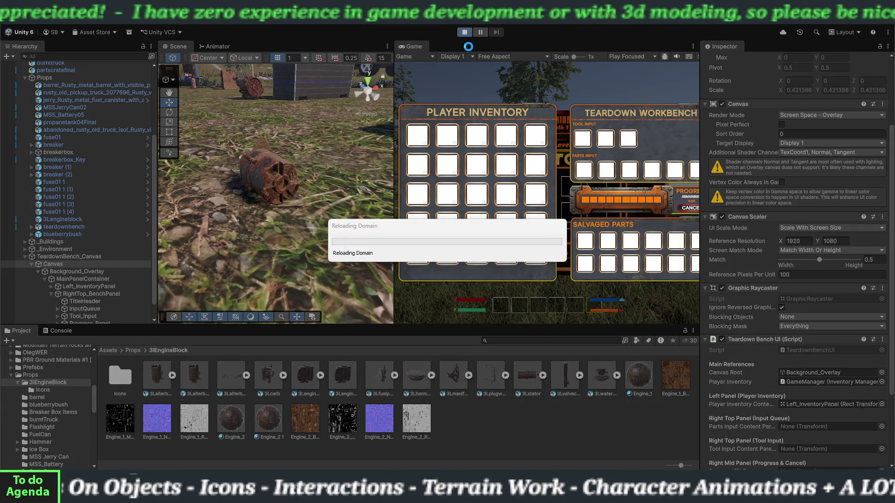